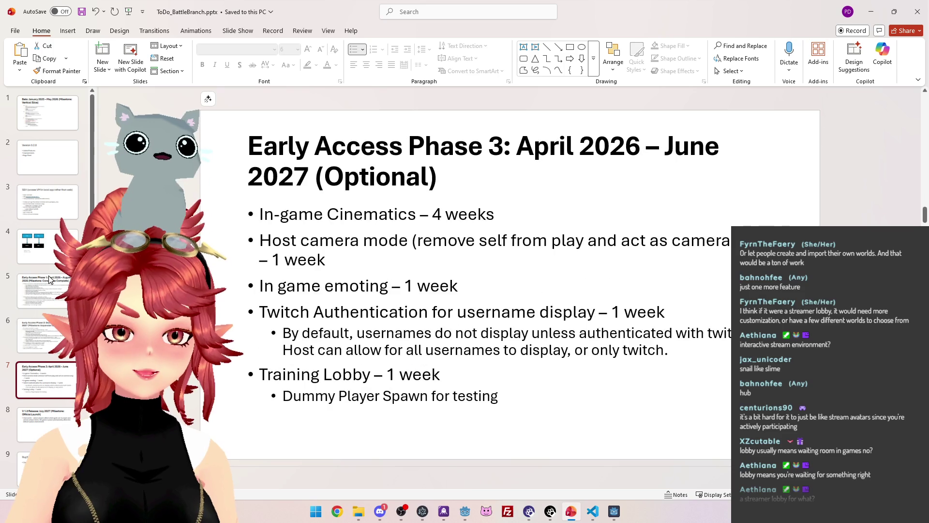
- View the V 1.0 Release roadmap slide, then minimize PowerPoint back to the running game
{"action": "left_click", "coordinate": [54, 419]}
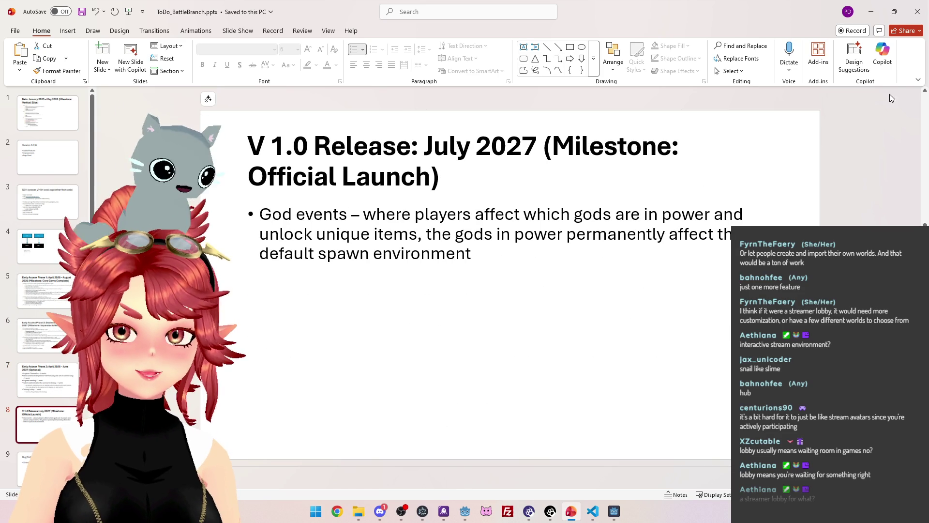
{"action": "left_click", "coordinate": [871, 12]}
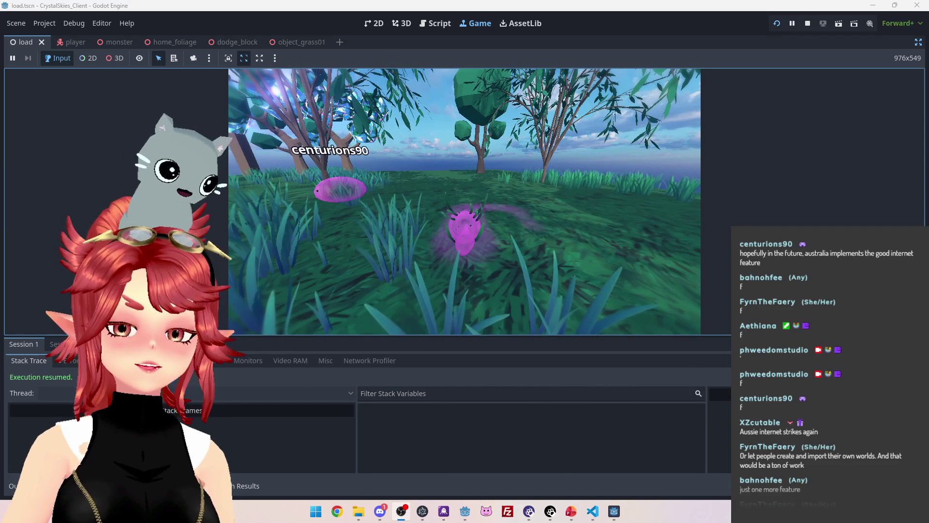
- Dismiss Host Settings and walk the pink slime across the meadow toward the other player's slime
{"action": "key", "text": "Escape"}
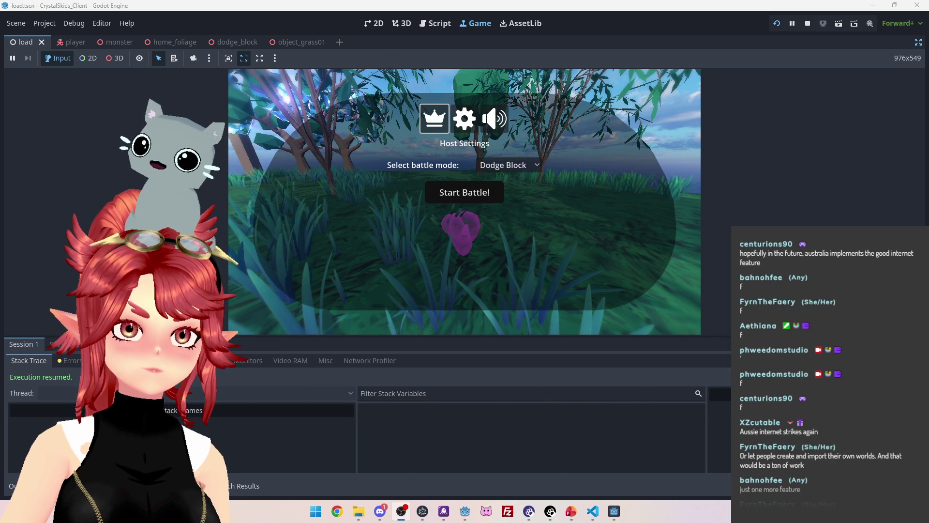
{"action": "key", "text": "Escape"}
{"action": "key", "text": "w"}
{"action": "key", "text": "w"}
{"action": "key", "text": "w"}
{"action": "key", "text": "w"}
{"action": "key", "text": "w"}
{"action": "key", "text": "w"}
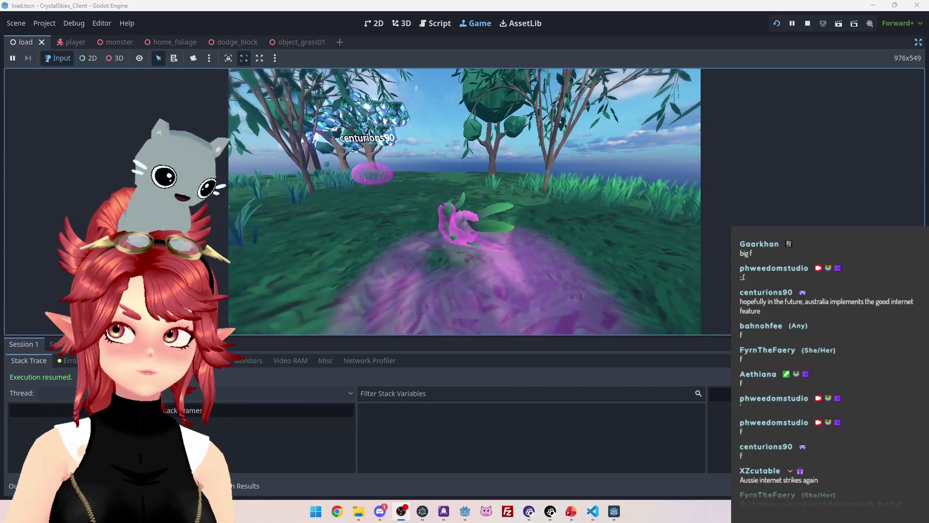
{"action": "key", "text": "w"}
{"action": "key", "text": "w"}
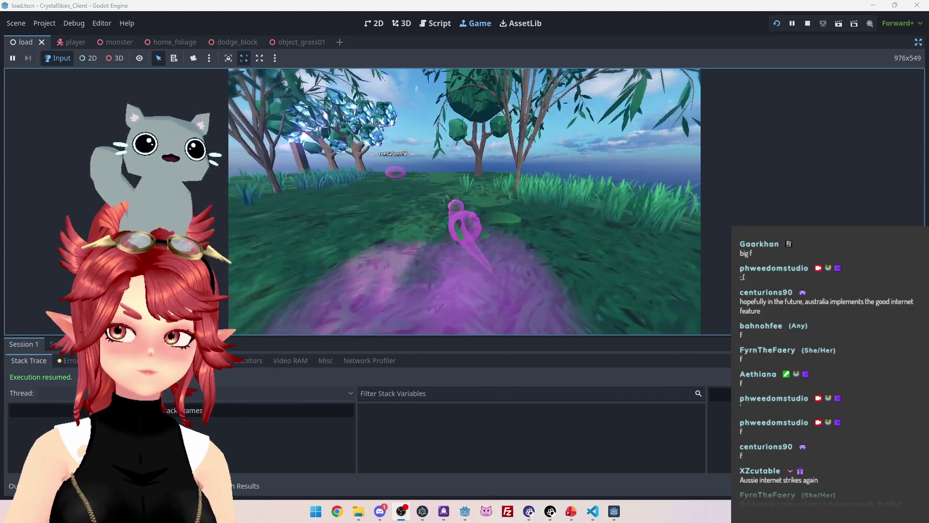
{"action": "key", "text": "w"}
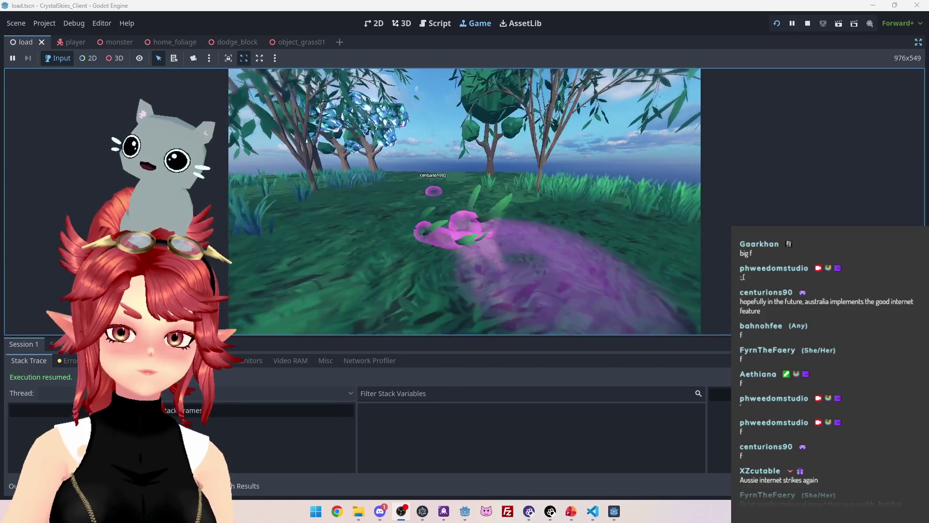
{"action": "key", "text": "w"}
{"action": "key", "text": "w"}
{"action": "key", "text": "w"}
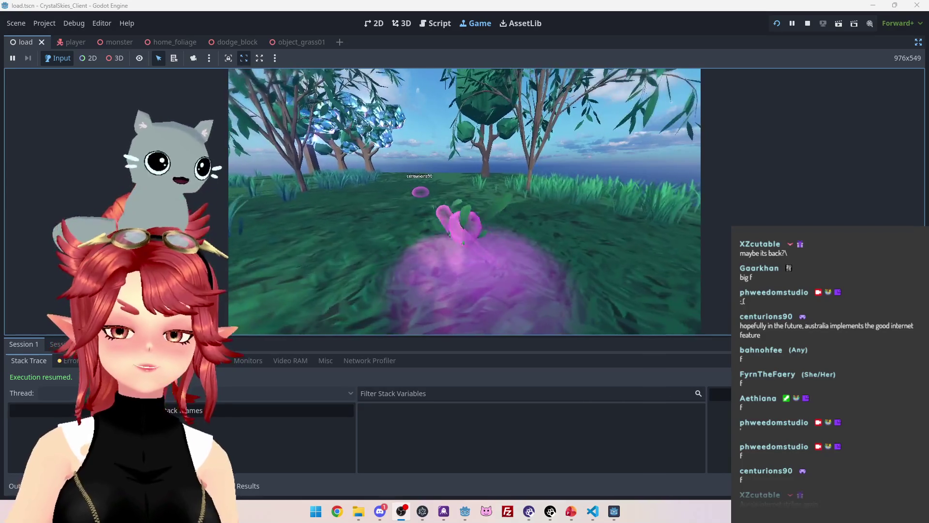
{"action": "key", "text": "w"}
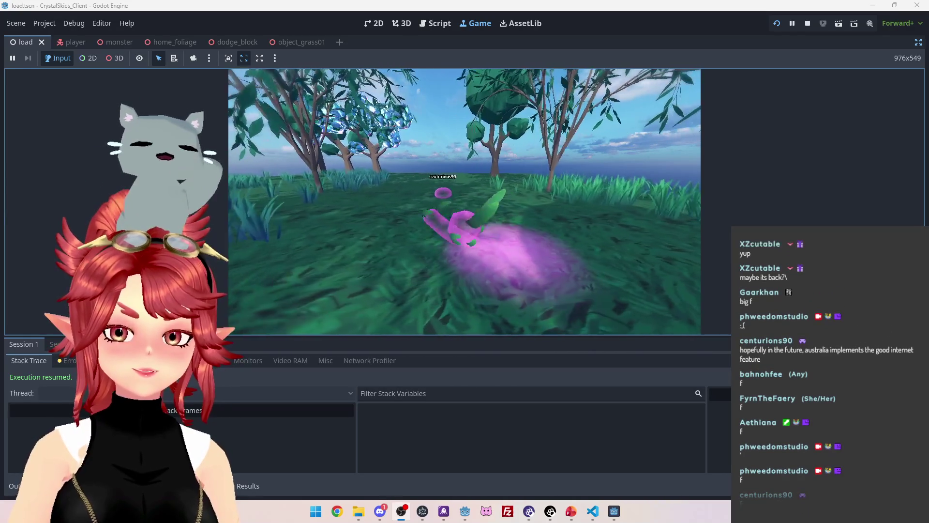
{"action": "key", "text": "w"}
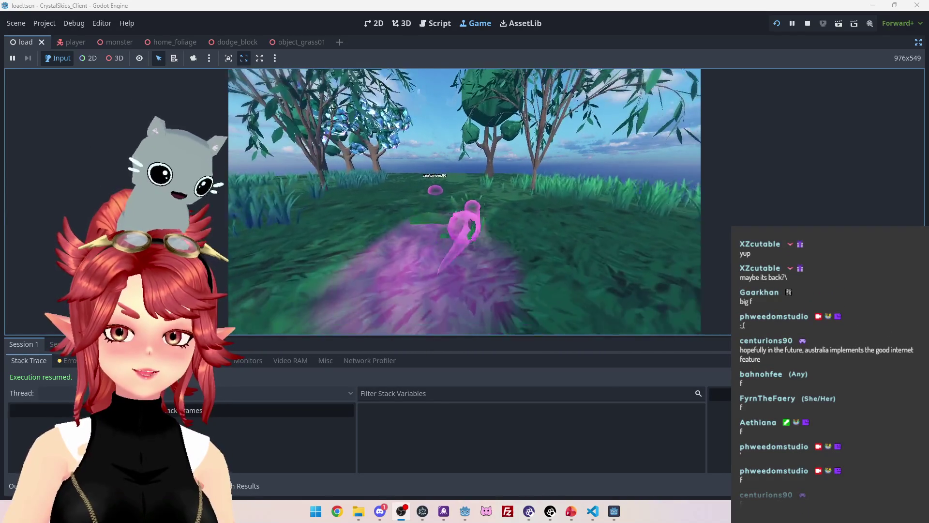
{"action": "key", "text": "w"}
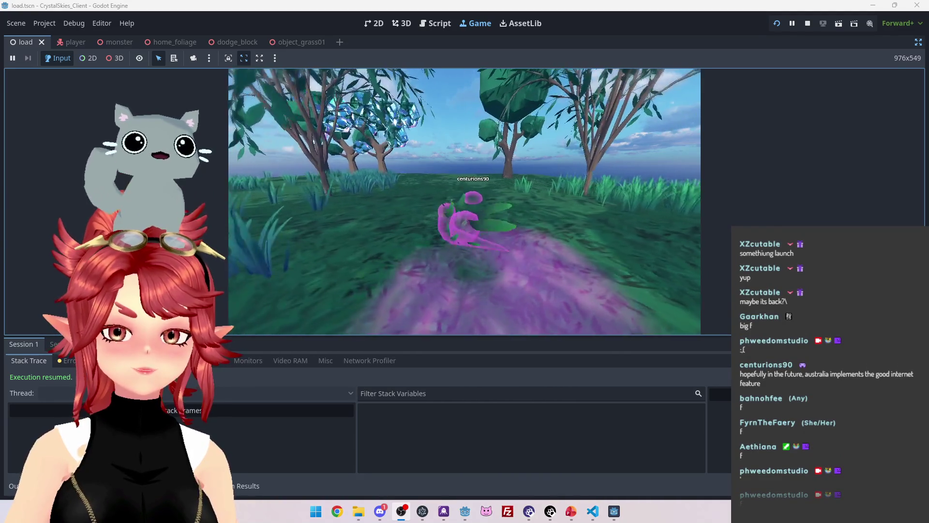
{"action": "key", "text": "w"}
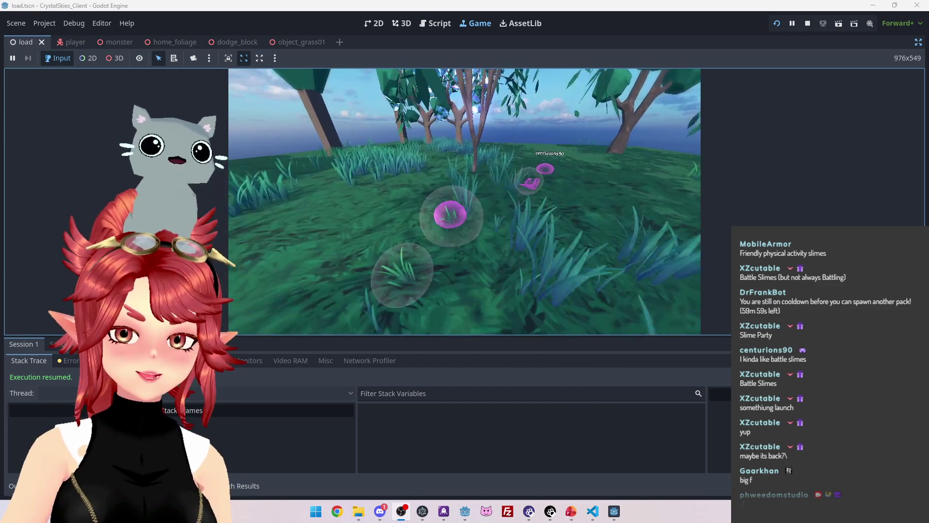
- Open the Host Settings overlay showing Dodge Block mode and Start Battle!
{"action": "key", "text": "Escape"}
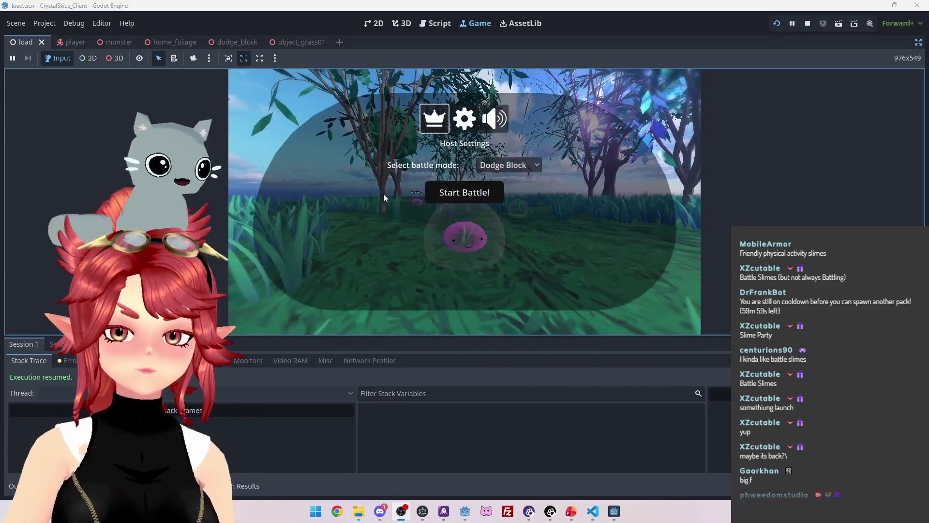
{"action": "key", "text": "Escape"}
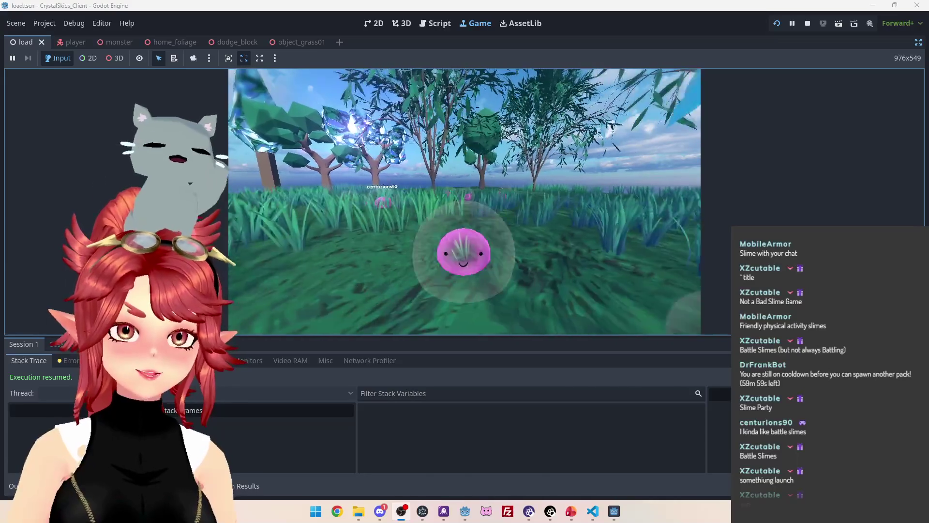
{"action": "key", "text": "Escape"}
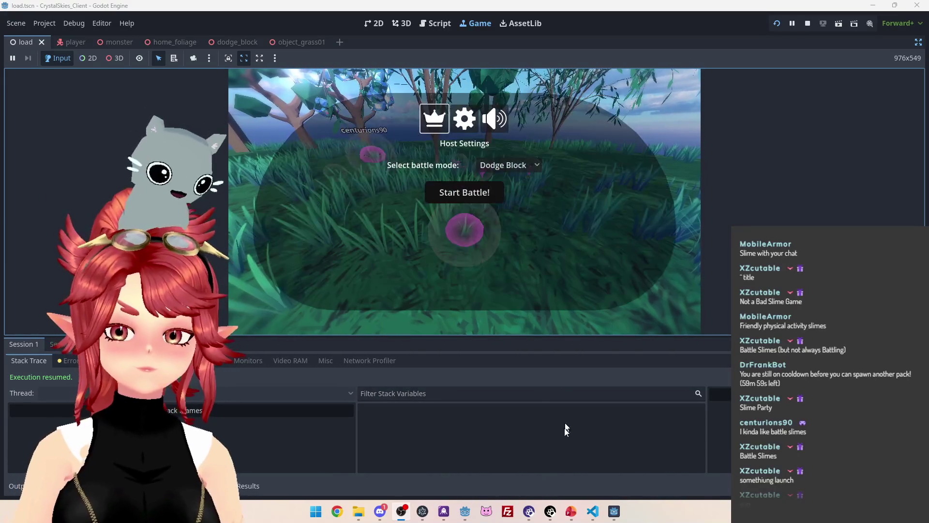
- Check AllocateTeams in nk_lobbyhandler.ts, then bring the CrystalSkies_Client (DEBUG) lobby forward
{"action": "left_click", "coordinate": [593, 511]}
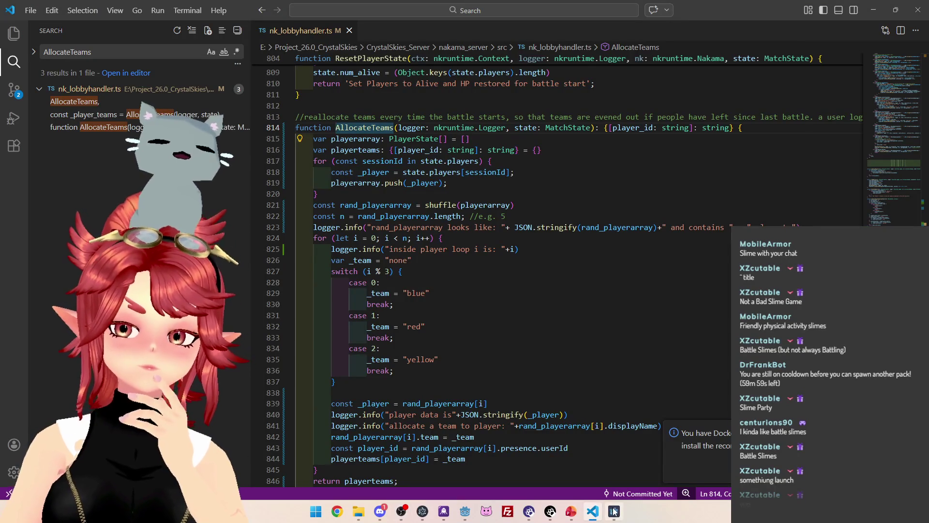
{"action": "left_click", "coordinate": [614, 511]}
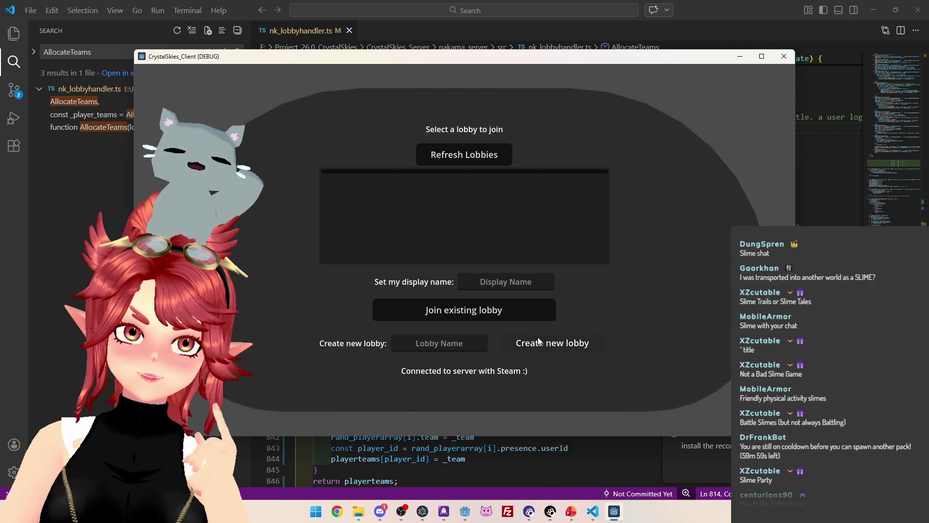
- Go back to the embedded running game, resume play, and reopen Host Settings
{"action": "mouse_move", "coordinate": [593, 511]}
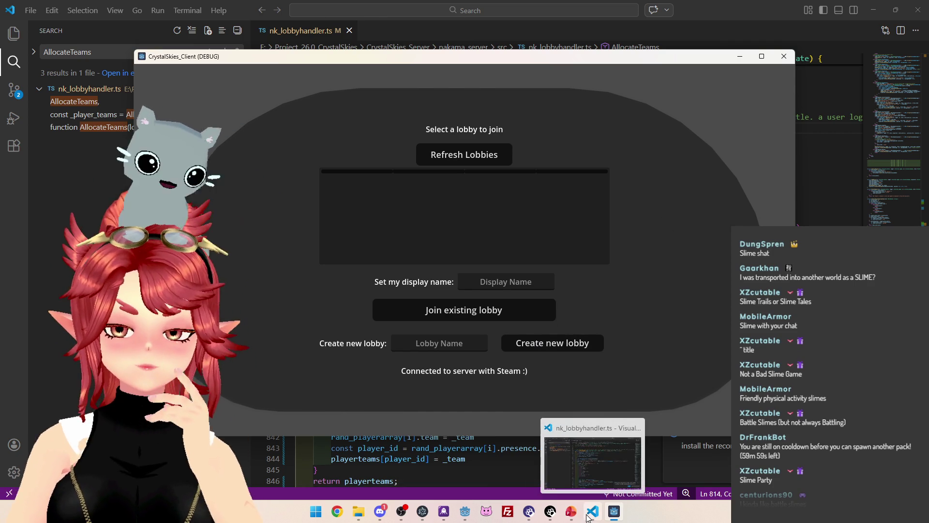
{"action": "left_click", "coordinate": [552, 343]}
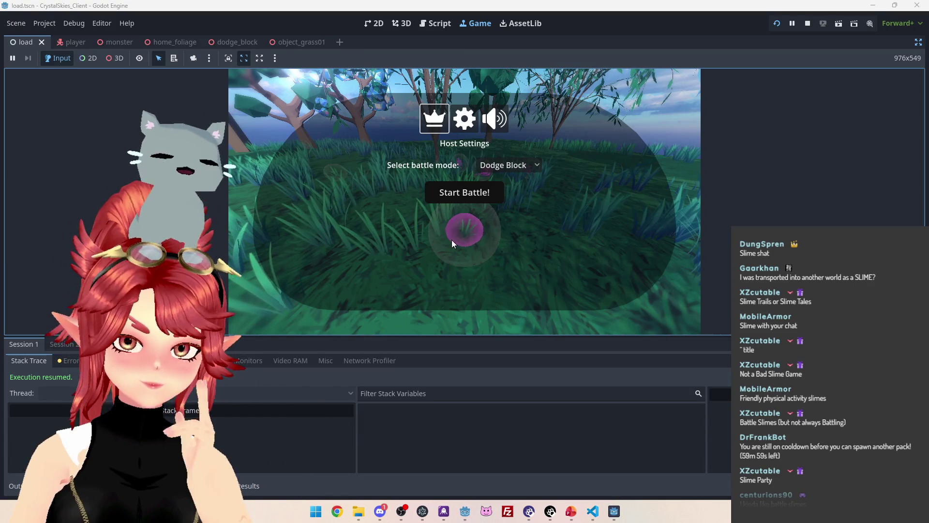
{"action": "key", "text": "Return"}
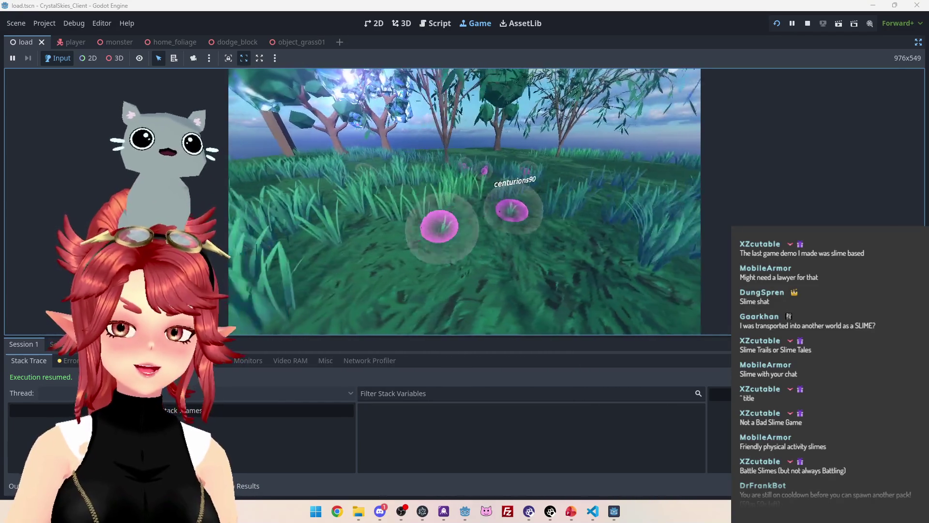
{"action": "key", "text": "Escape"}
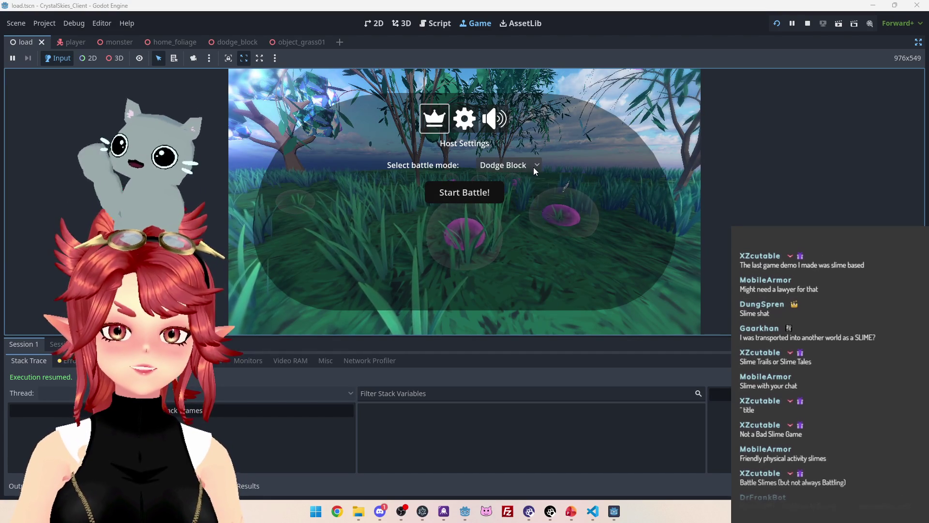
- Start a battle from the battle-mode list, then stop and relaunch the crashed game
{"action": "left_click", "coordinate": [534, 168]}
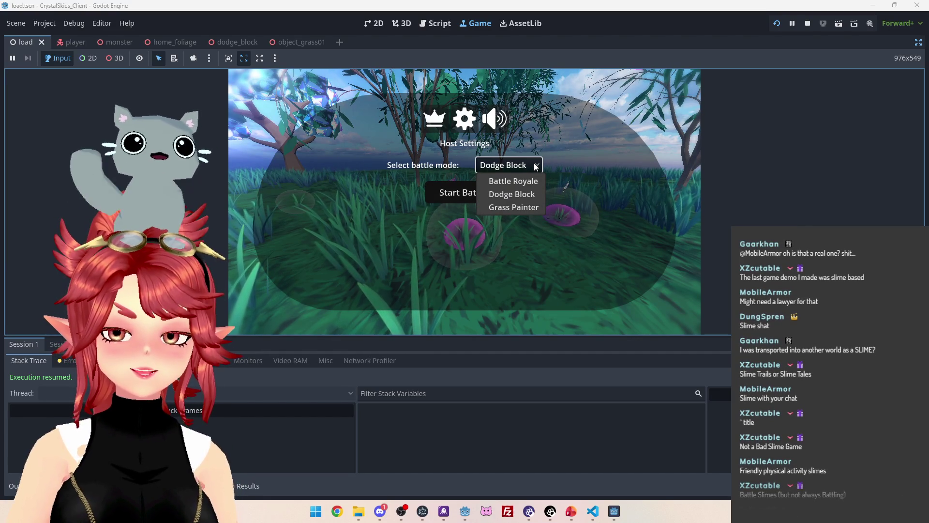
{"action": "left_click", "coordinate": [468, 193]}
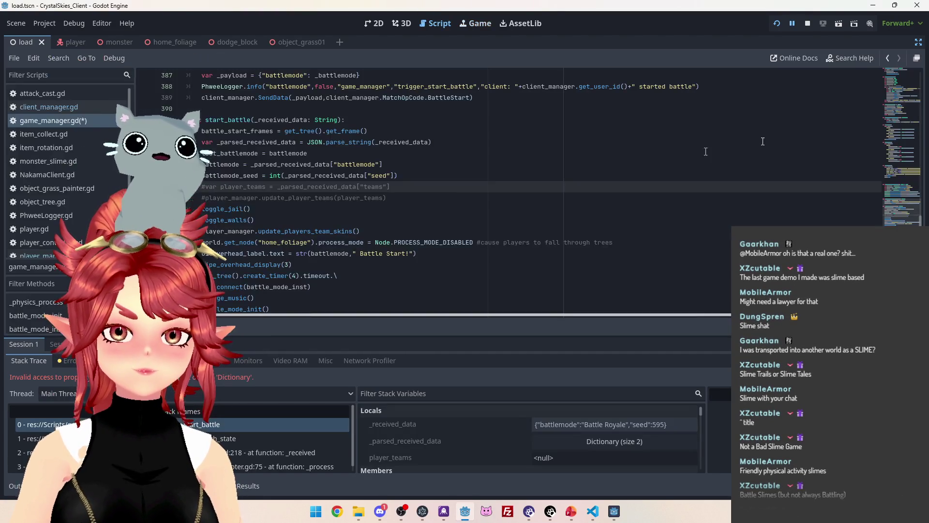
{"action": "left_click", "coordinate": [808, 24]}
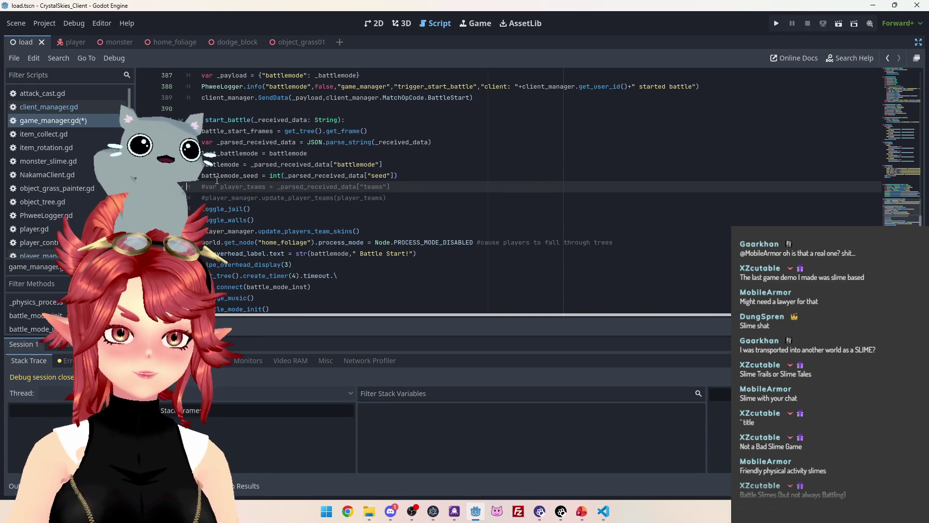
{"action": "left_click", "coordinate": [775, 23]}
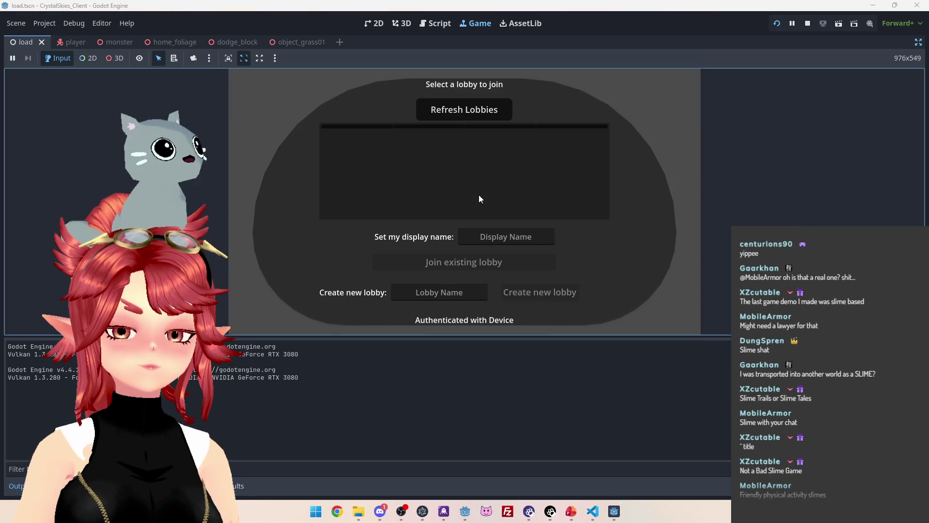
- Create a new lobby named 'asddd' and switch to the other game client
{"action": "left_click", "coordinate": [474, 233]}
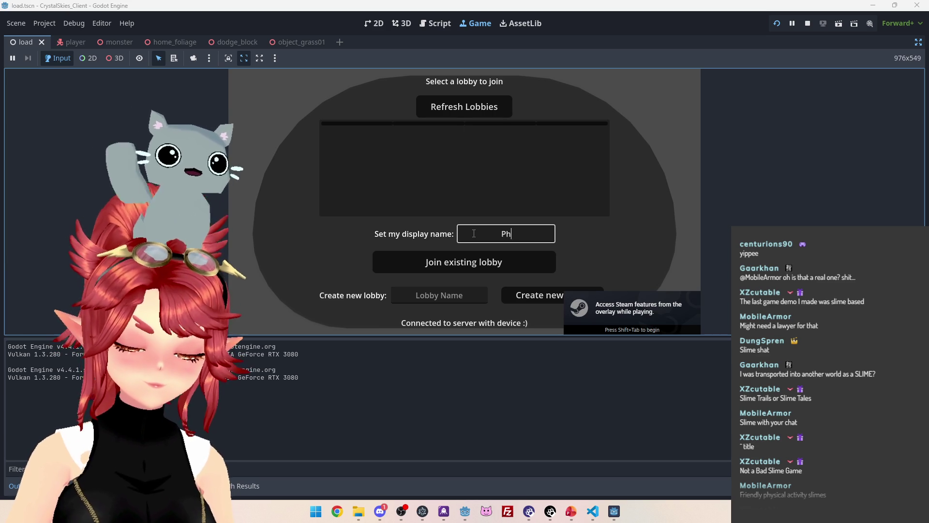
{"action": "left_click", "coordinate": [439, 294]}
{"action": "type", "text": "asddd"}
{"action": "left_click", "coordinate": [530, 296]}
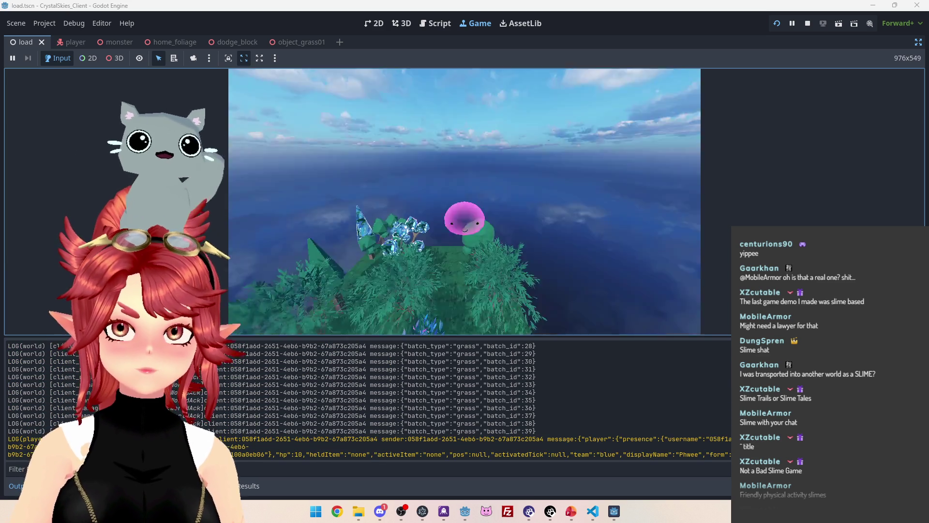
{"action": "left_click", "coordinate": [469, 196]}
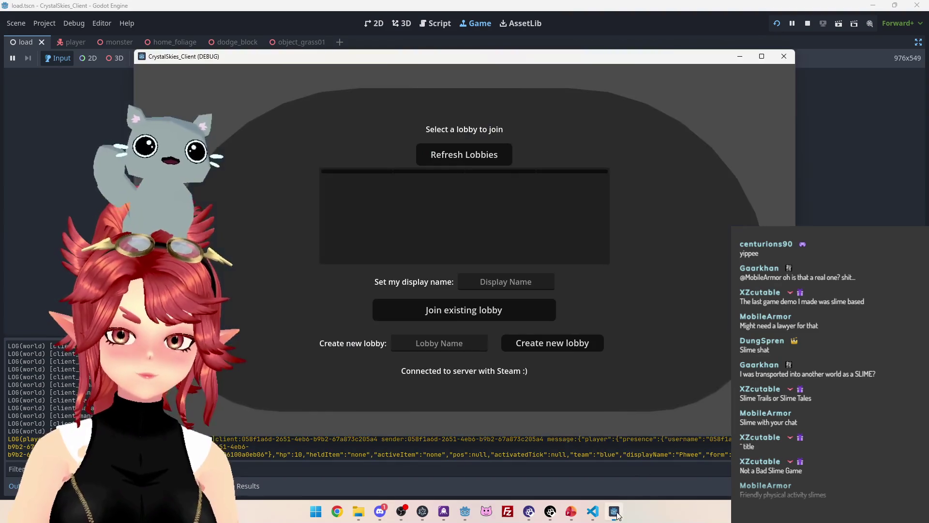
- Refresh the lobby list, then stop the paused debug session
{"action": "left_click", "coordinate": [454, 163]}
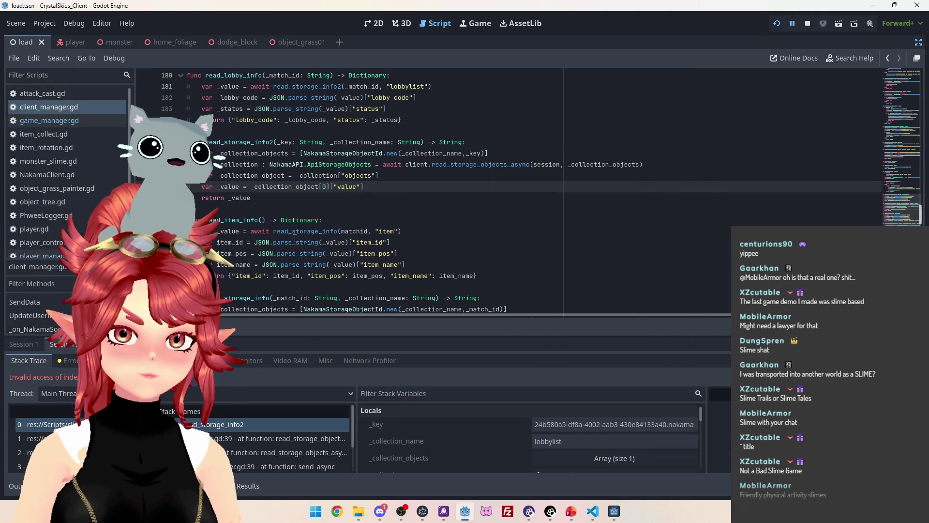
{"action": "mouse_move", "coordinate": [307, 224]}
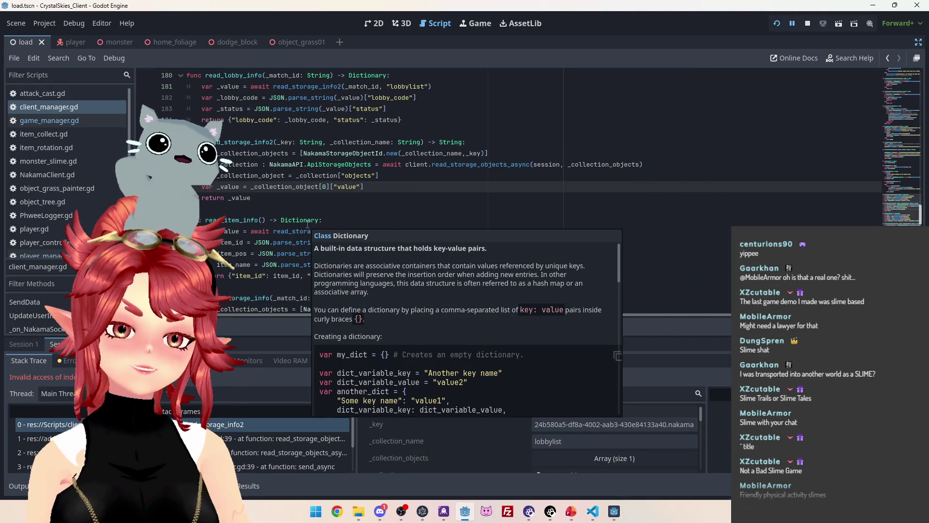
{"action": "left_click", "coordinate": [808, 25]}
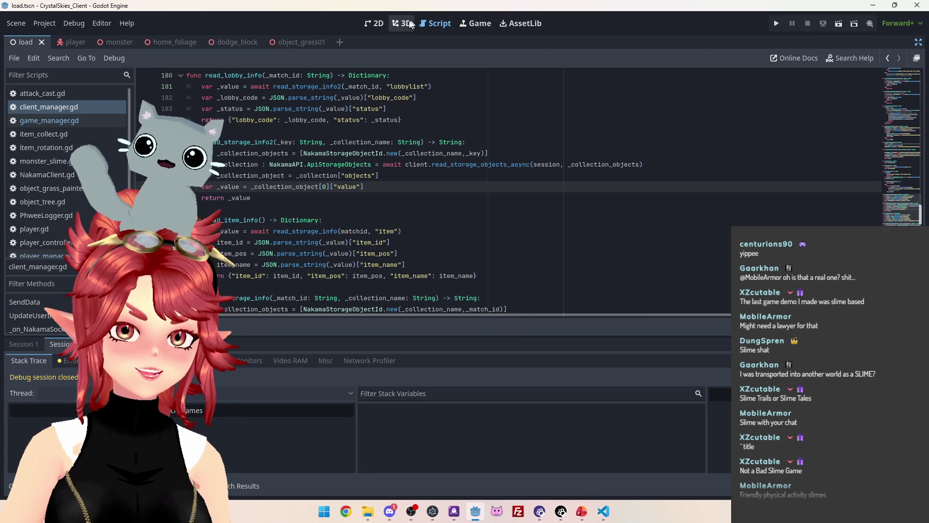
- Zoom and orbit around the walled grass arena platform in load.tscn
{"action": "scroll", "coordinate": [678, 252], "scroll_direction": "down", "scroll_amount": 5}
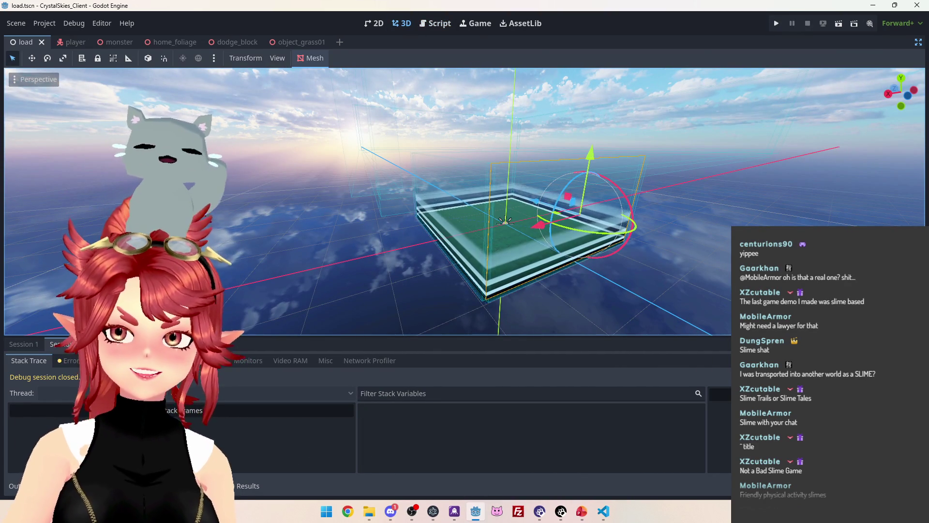
{"action": "scroll", "coordinate": [698, 245], "scroll_direction": "up", "scroll_amount": 2}
{"action": "mouse_move", "coordinate": [702, 260]}
{"action": "left_mouse_down"}
{"action": "mouse_move", "coordinate": [571, 266]}
{"action": "mouse_move", "coordinate": [617, 249]}
{"action": "left_mouse_up"}
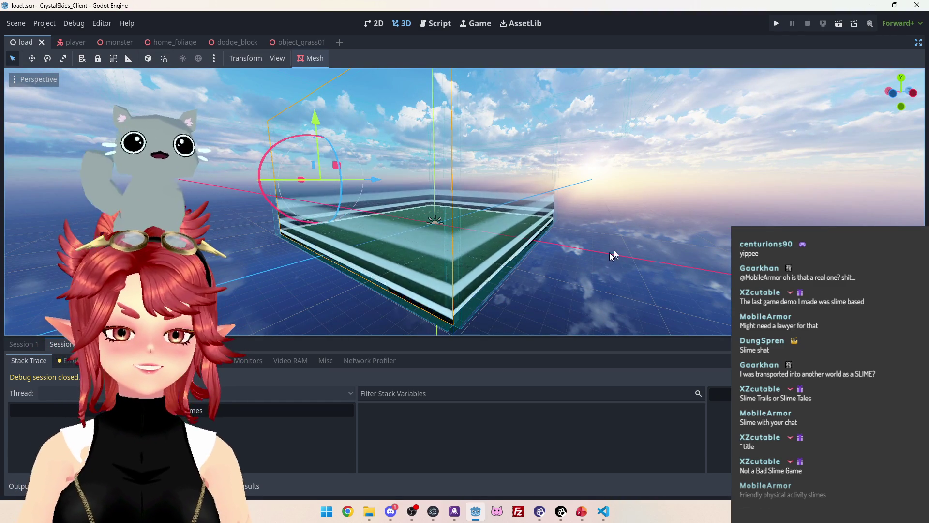
{"action": "left_click_drag", "start_coordinate": [635, 222], "coordinate": [697, 240]}
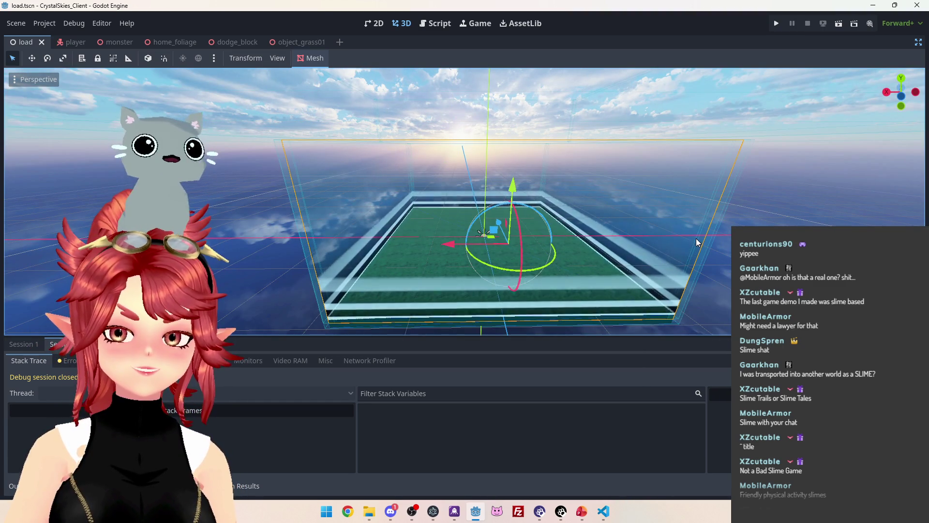
{"action": "mouse_move", "coordinate": [698, 242]}
{"action": "left_mouse_down"}
{"action": "mouse_move", "coordinate": [581, 224]}
{"action": "mouse_move", "coordinate": [647, 216]}
{"action": "mouse_move", "coordinate": [657, 204]}
{"action": "mouse_move", "coordinate": [642, 219]}
{"action": "mouse_move", "coordinate": [705, 236]}
{"action": "mouse_move", "coordinate": [598, 216]}
{"action": "mouse_move", "coordinate": [657, 219]}
{"action": "mouse_move", "coordinate": [635, 229]}
{"action": "mouse_move", "coordinate": [644, 232]}
{"action": "mouse_move", "coordinate": [634, 213]}
{"action": "mouse_move", "coordinate": [649, 210]}
{"action": "mouse_move", "coordinate": [613, 209]}
{"action": "mouse_move", "coordinate": [682, 248]}
{"action": "left_mouse_up"}
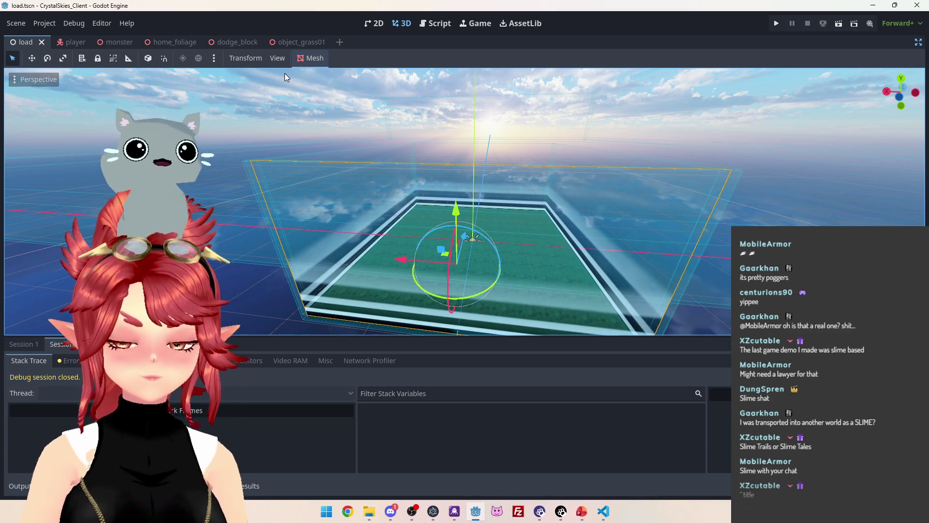
- Return to the script editor, widen the script list, and glance at the debugger Errors tab
{"action": "left_click", "coordinate": [437, 30]}
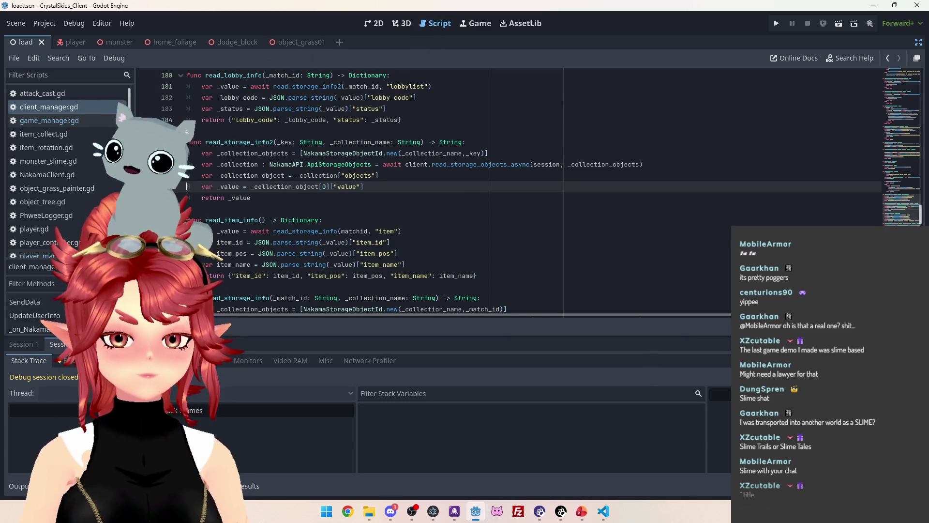
{"action": "left_click_drag", "start_coordinate": [136, 208], "coordinate": [330, 213]}
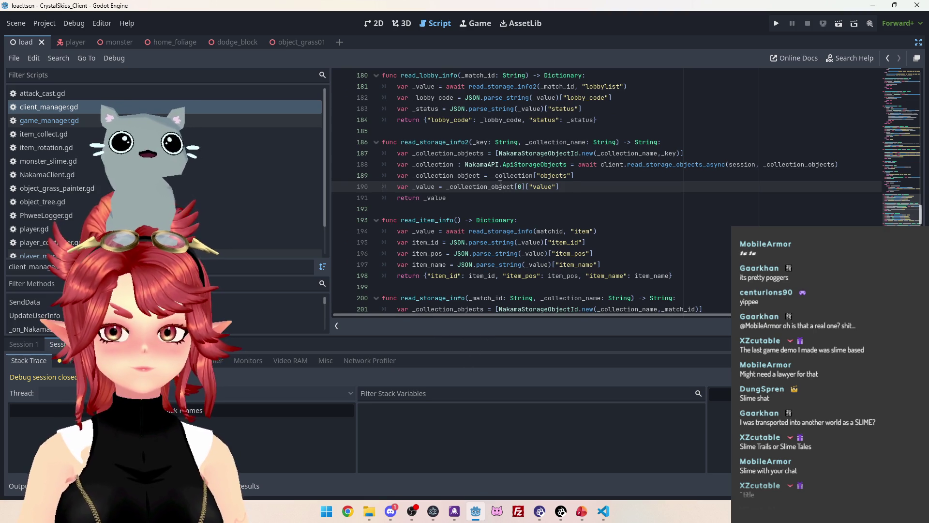
{"action": "left_click", "coordinate": [66, 361]}
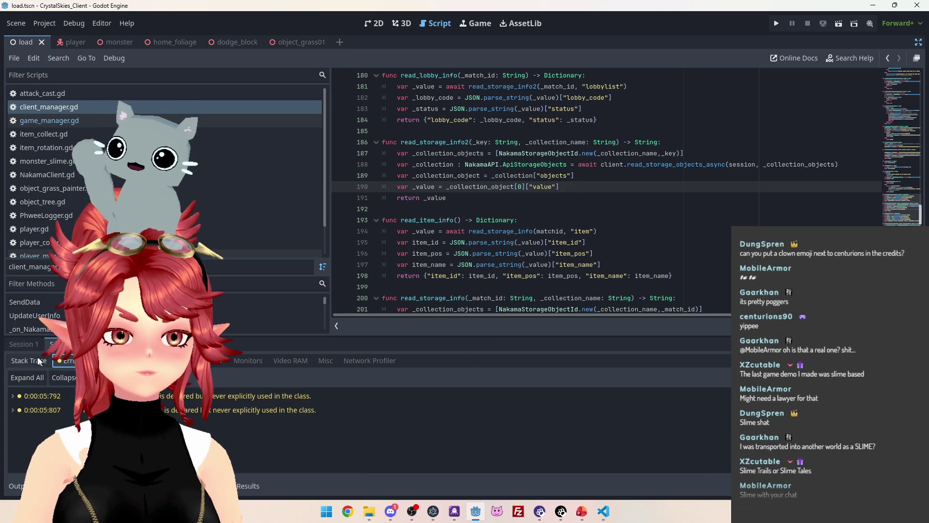
{"action": "left_click", "coordinate": [25, 345]}
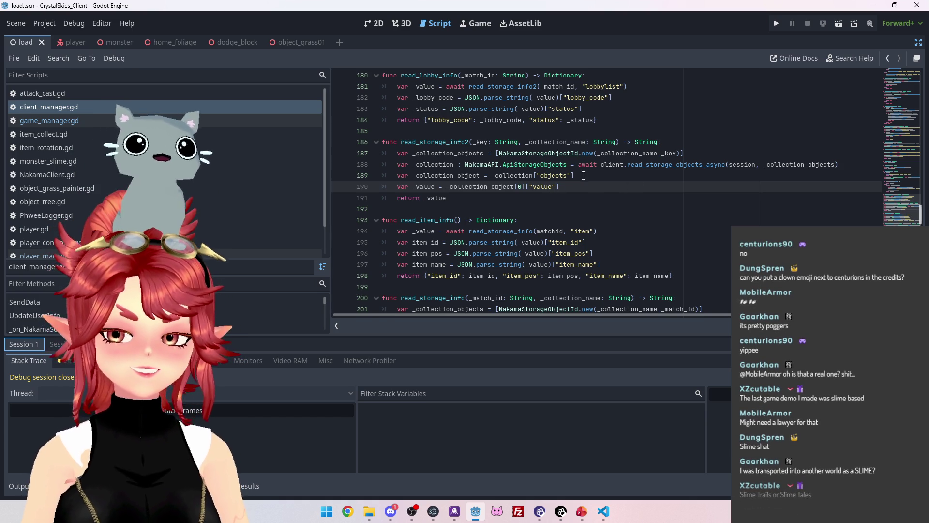
- Place the cursor at line 190, then open game_manager.gd
{"action": "left_click", "coordinate": [583, 176]}
{"action": "left_click", "coordinate": [573, 186]}
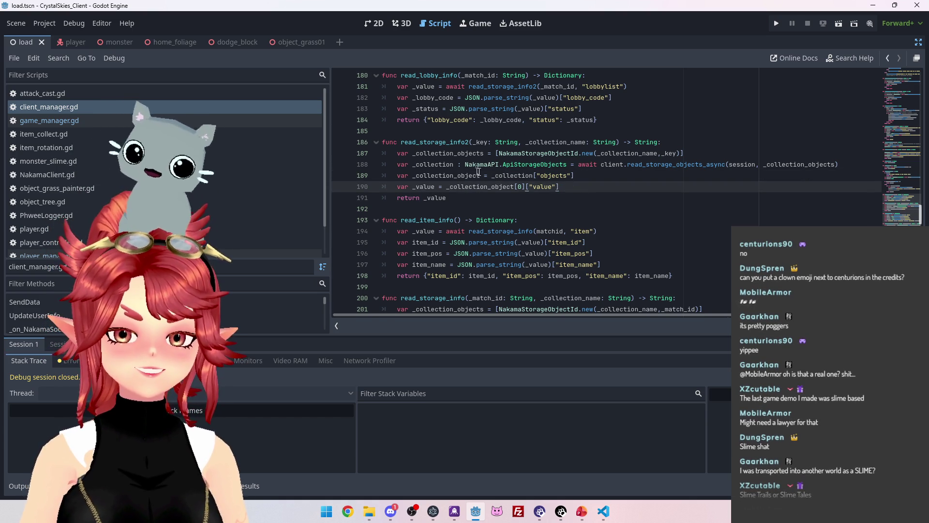
{"action": "left_click", "coordinate": [90, 120]}
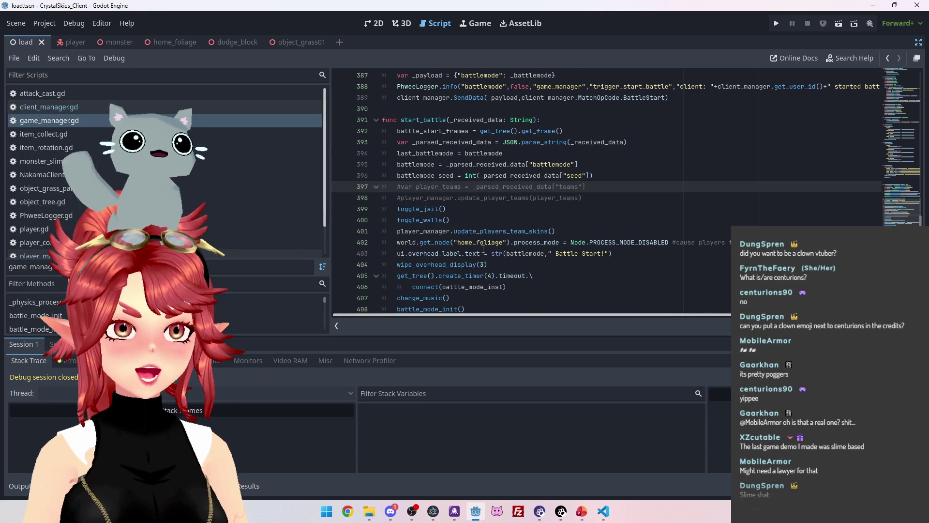
- Remove the # from the update_player_teams line 398 in start_battle, then save and run the project
{"action": "mouse_move", "coordinate": [500, 177]}
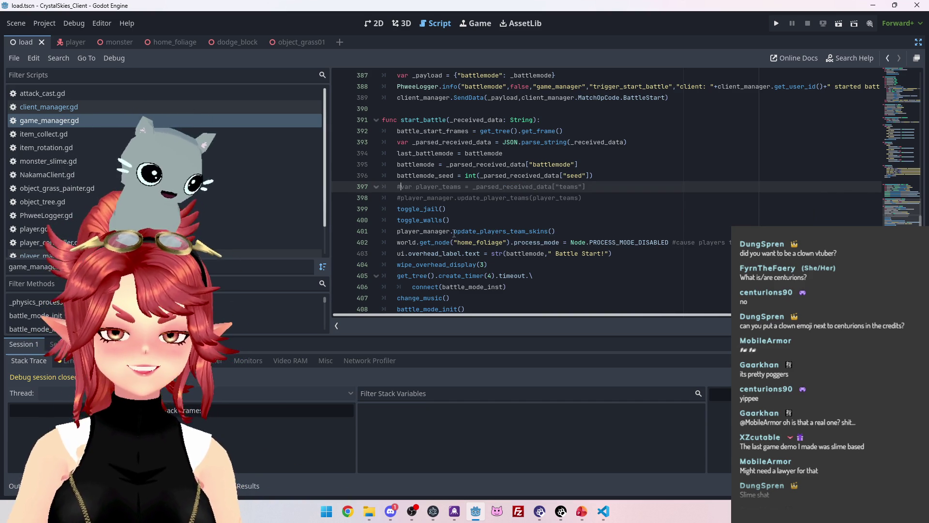
{"action": "left_click", "coordinate": [401, 197]}
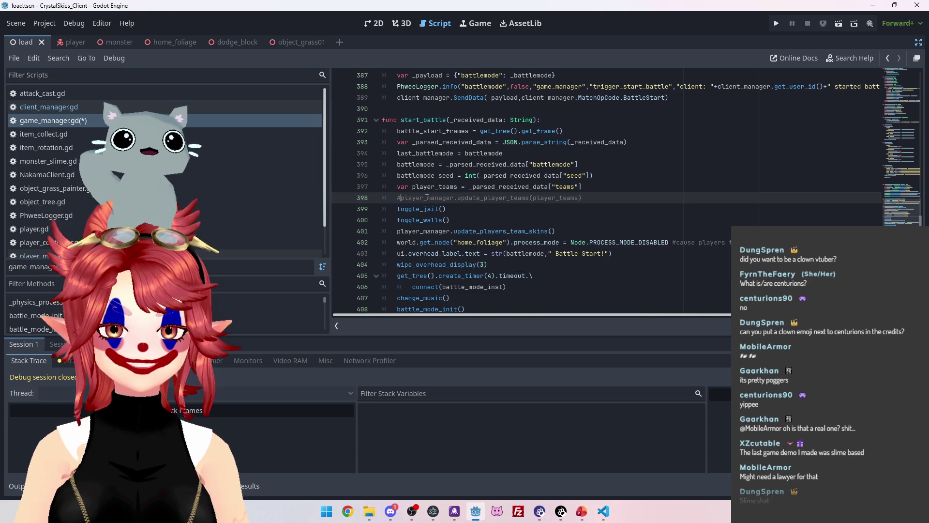
{"action": "key", "text": "BackSpace"}
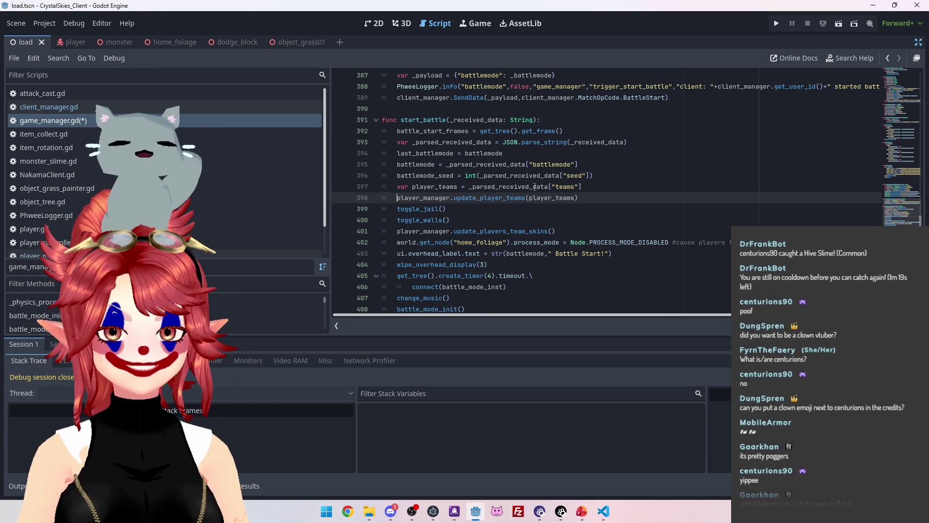
{"action": "mouse_move", "coordinate": [534, 186]}
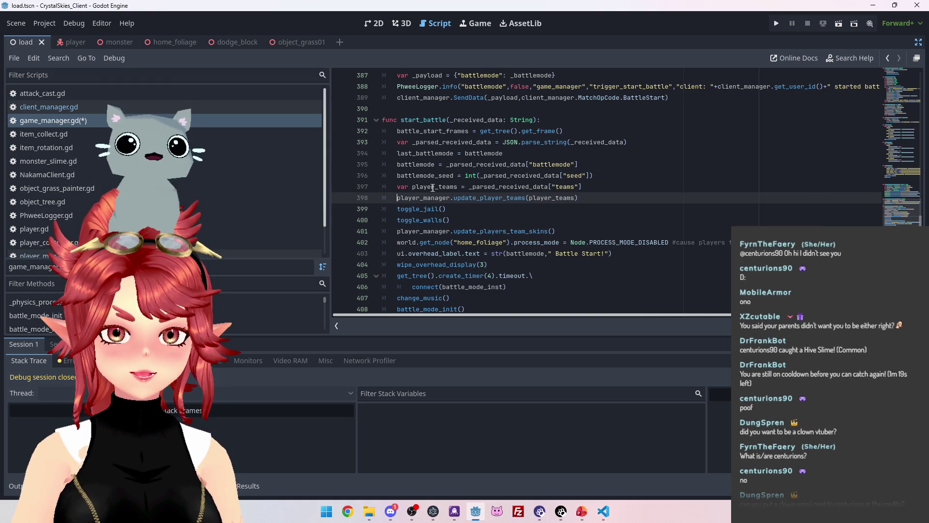
{"action": "left_click", "coordinate": [775, 24]}
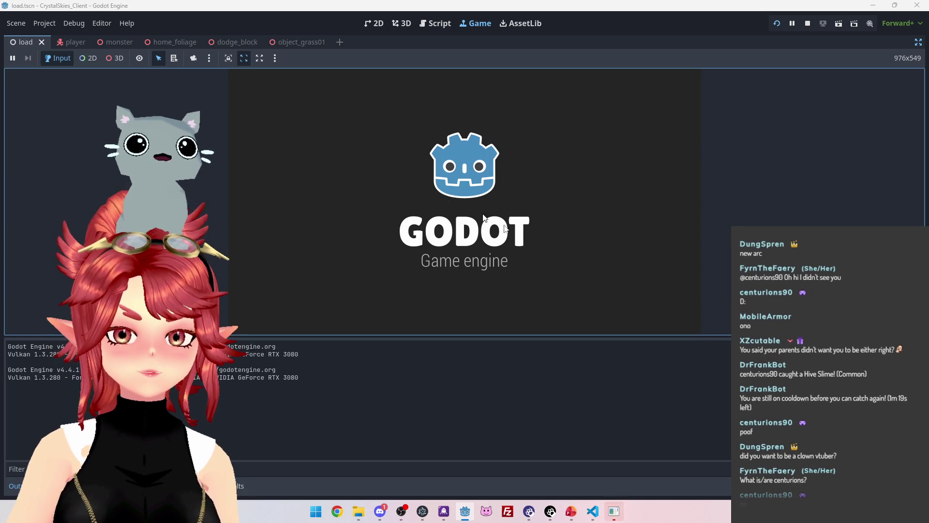
- Enter display name 'e' and lobby name 'asddd', then create the new lobby
{"action": "left_click", "coordinate": [517, 233]}
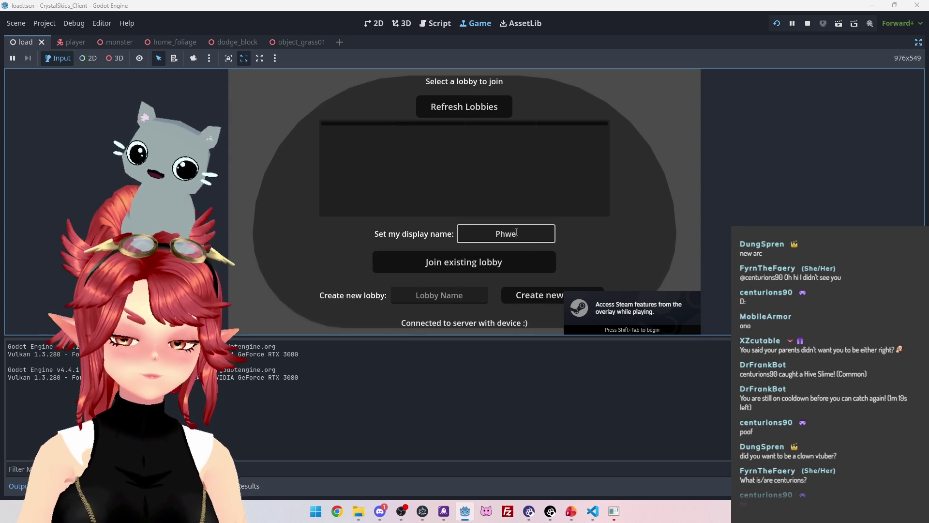
{"action": "type", "text": "e"}
{"action": "key", "text": "Tab"}
{"action": "key", "text": "Tab"}
{"action": "type", "text": "asddd"}
{"action": "left_click", "coordinate": [527, 299]}
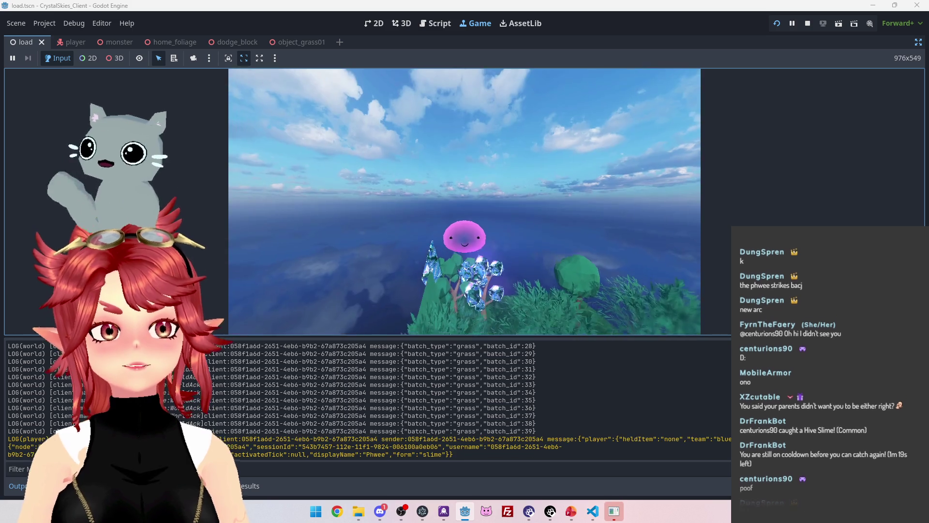
- Start a Grass Painter battle, enlarge the debugger on the error, and stop the session
{"action": "left_click", "coordinate": [508, 165]}
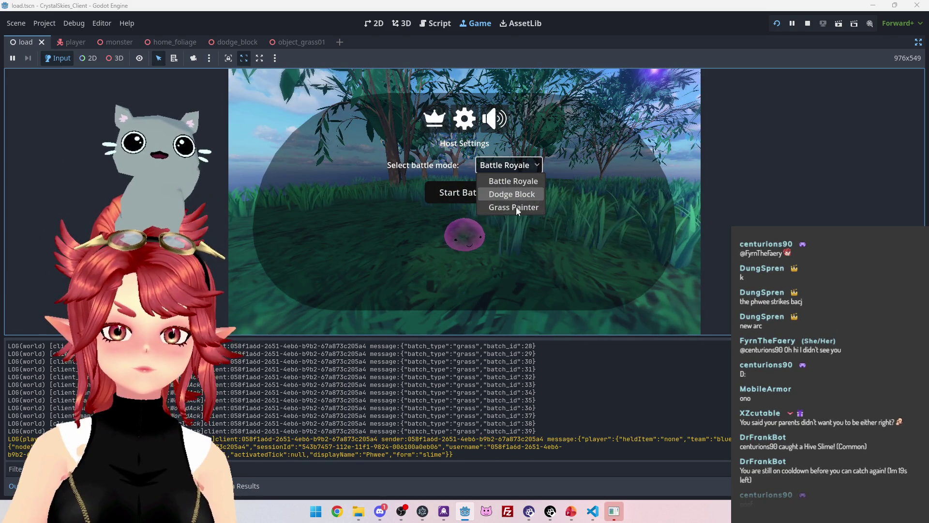
{"action": "left_click", "coordinate": [516, 203]}
{"action": "left_click", "coordinate": [475, 192]}
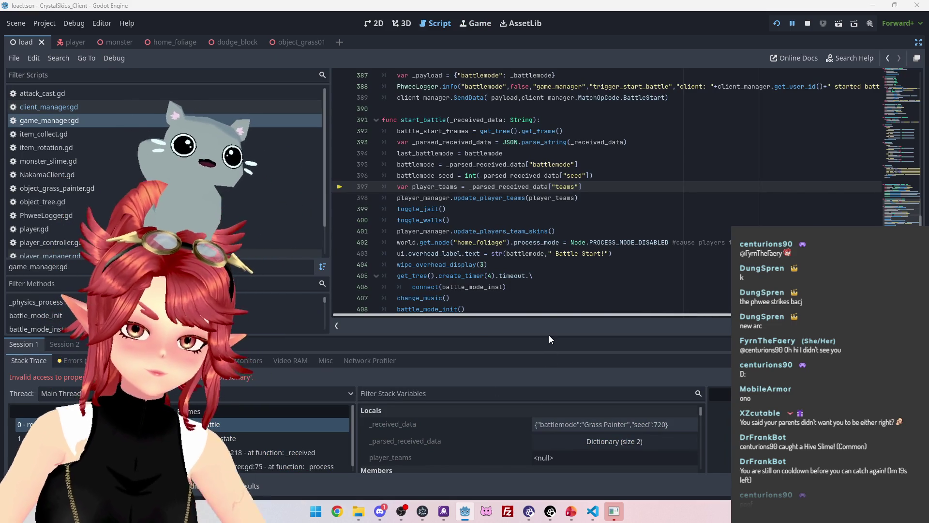
{"action": "left_click_drag", "start_coordinate": [549, 335], "coordinate": [726, 51]}
{"action": "left_click", "coordinate": [812, 25]}
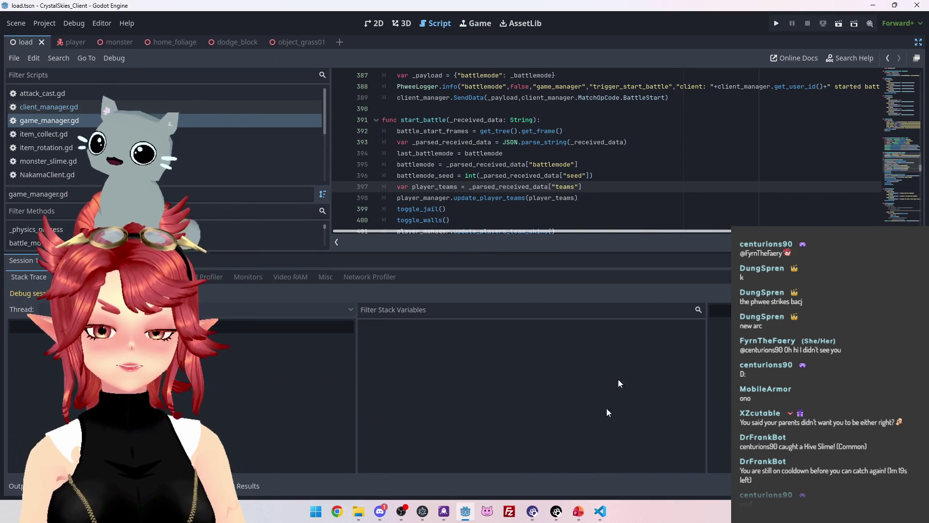
- Open a Command Prompt from the Windows search with 'cmd'
{"action": "left_click", "coordinate": [330, 517]}
{"action": "type", "text": "cmd"}
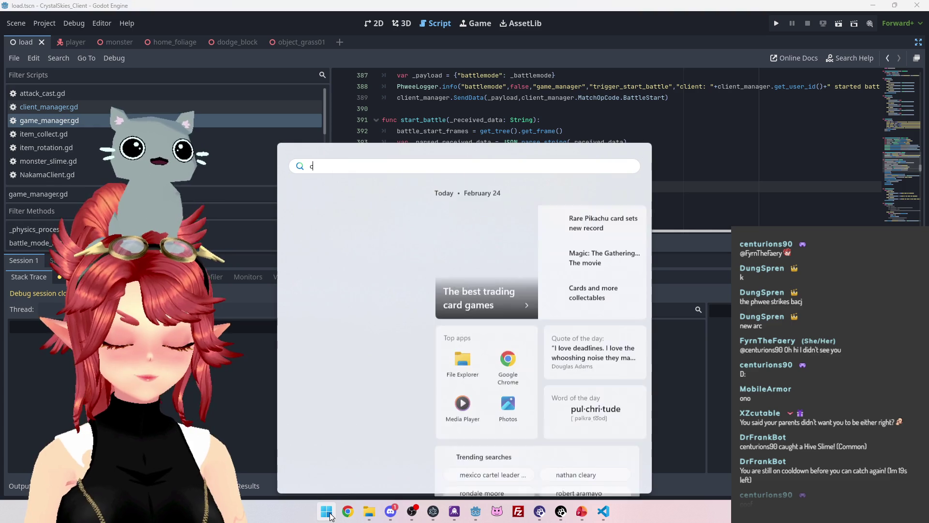
{"action": "left_click", "coordinate": [375, 252]}
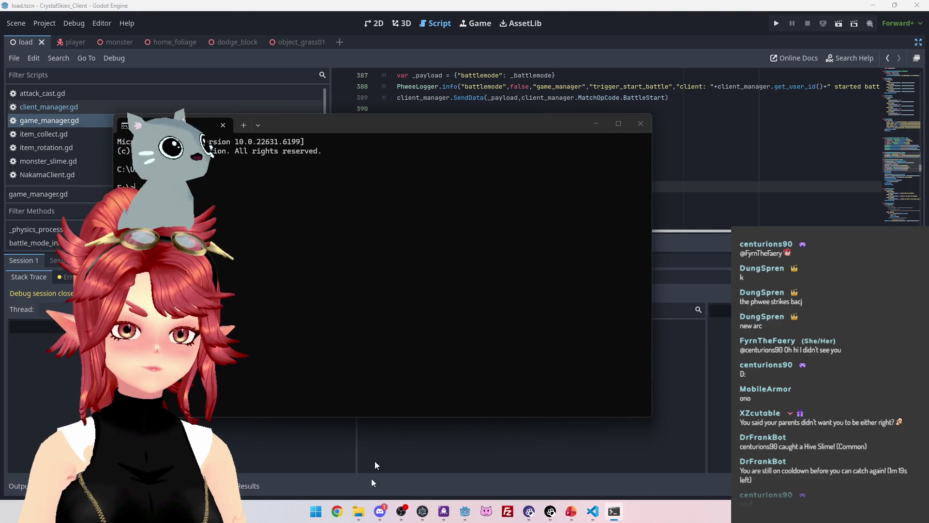
- In File Explorer, go up to the nakama_server folder and select its path for the Command Prompt
{"action": "left_click", "coordinate": [357, 518]}
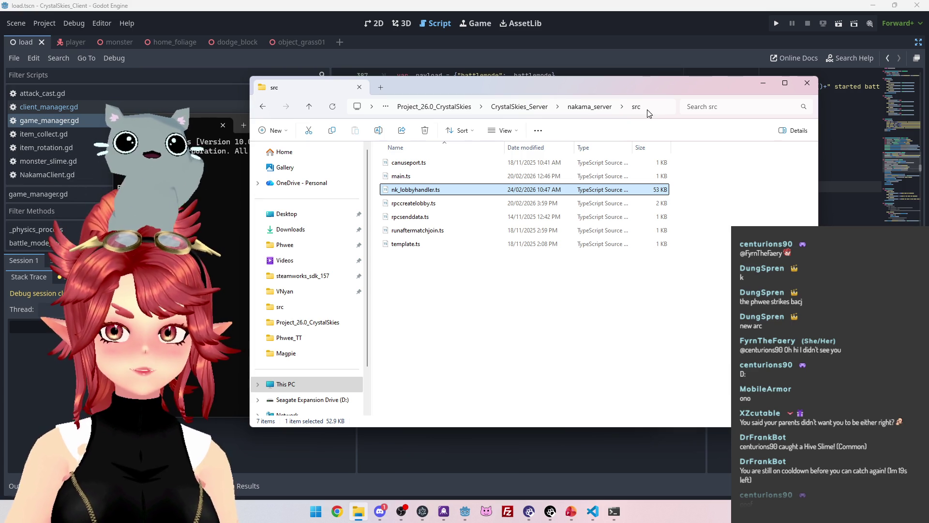
{"action": "left_click", "coordinate": [589, 107]}
{"action": "left_click", "coordinate": [629, 107]}
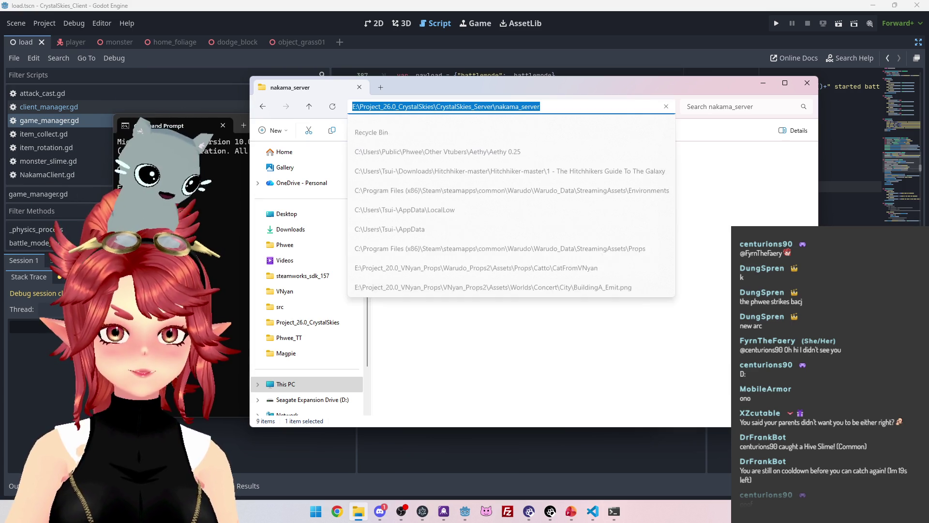
{"action": "left_click", "coordinate": [210, 258]}
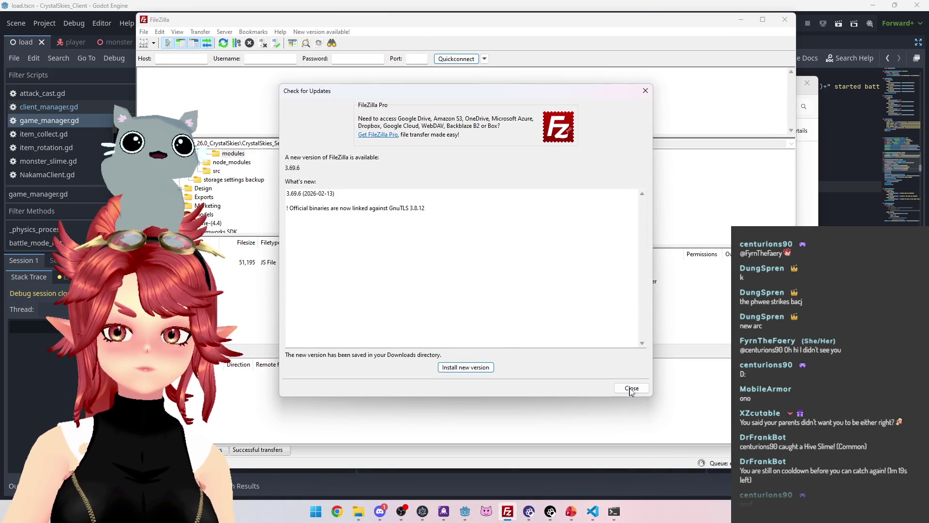
- Dismiss FileZilla's update notice and reconnect to the saved SFTP game server site
{"action": "left_click", "coordinate": [631, 388]}
{"action": "left_click", "coordinate": [224, 31]}
{"action": "left_click", "coordinate": [240, 52]}
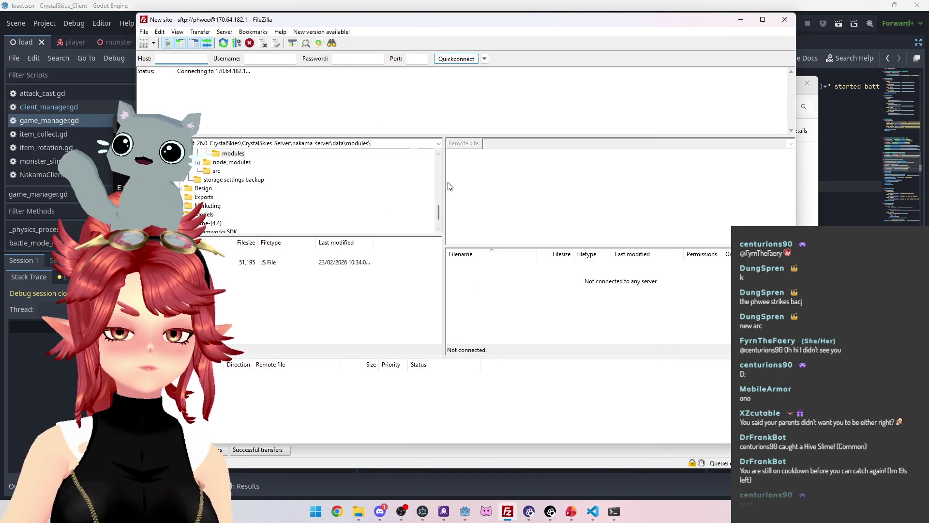
{"action": "left_click_drag", "start_coordinate": [522, 14], "coordinate": [568, 21]}
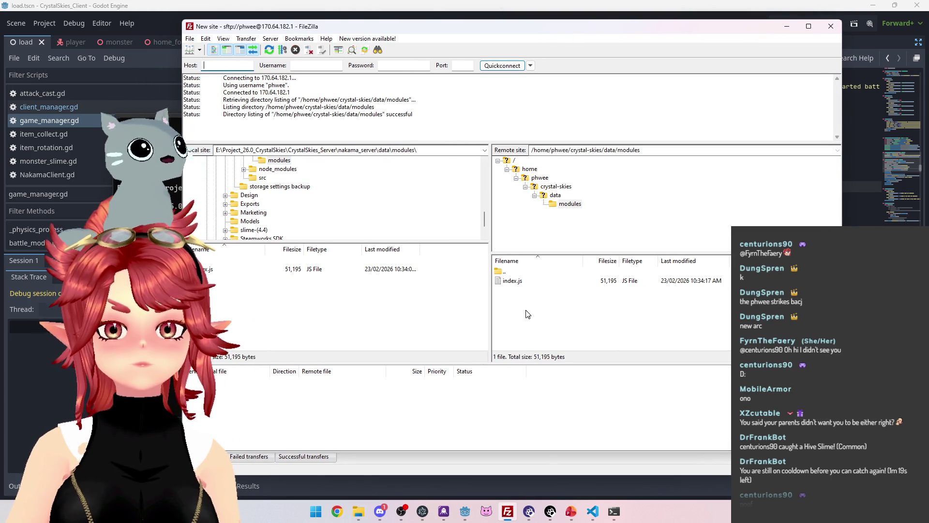
- Delete the server's old index.js and upload the local index.js into the modules folder
{"action": "left_click", "coordinate": [535, 283]}
{"action": "key", "text": "Delete"}
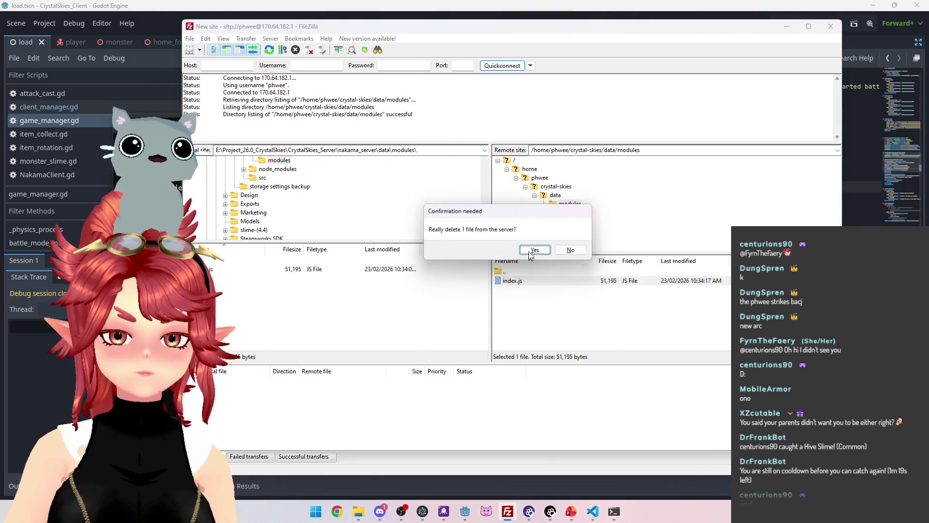
{"action": "key", "text": "Return"}
{"action": "left_click_drag", "start_coordinate": [222, 274], "coordinate": [583, 303]}
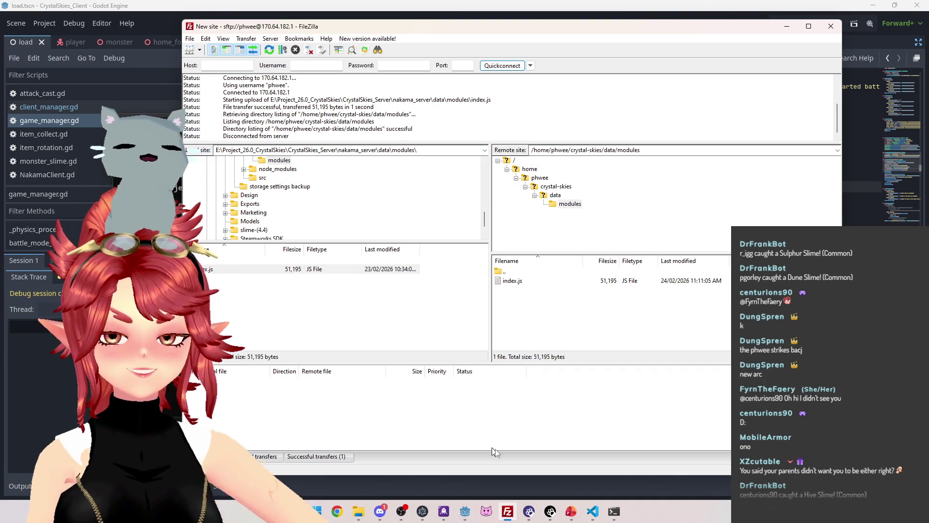
- Open a PowerShell terminal from the Windows search and position its window
{"action": "left_click", "coordinate": [316, 511]}
{"action": "type", "text": "ter"}
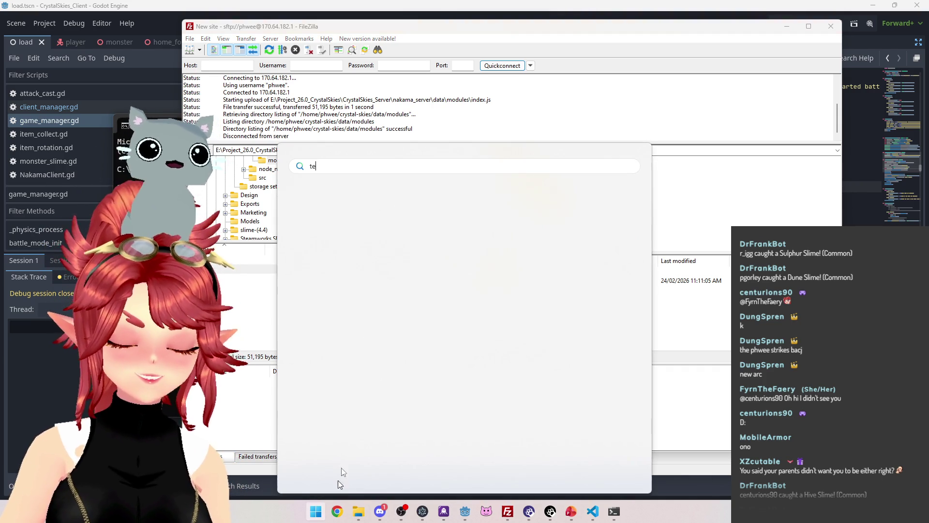
{"action": "left_click", "coordinate": [348, 242]}
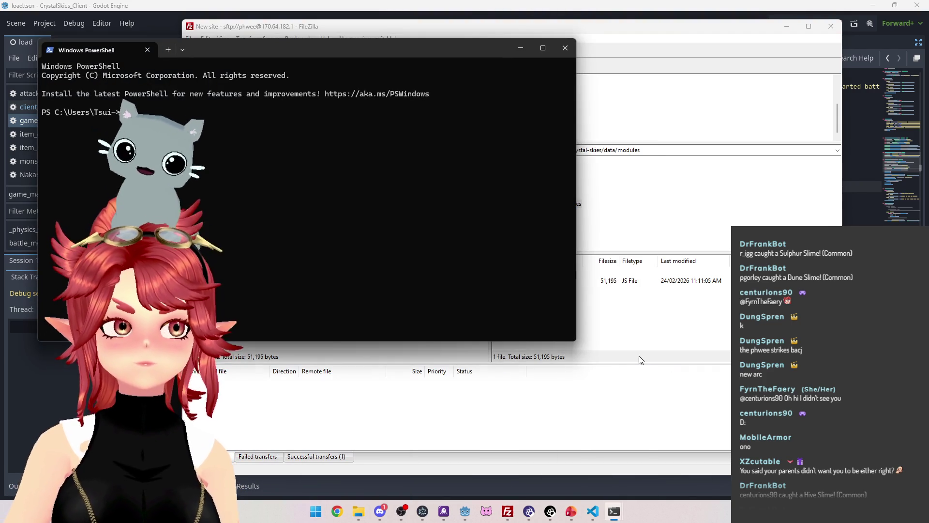
{"action": "mouse_move", "coordinate": [304, 51]}
{"action": "left_mouse_down"}
{"action": "mouse_move", "coordinate": [370, 138]}
{"action": "mouse_move", "coordinate": [347, 162]}
{"action": "left_mouse_up"}
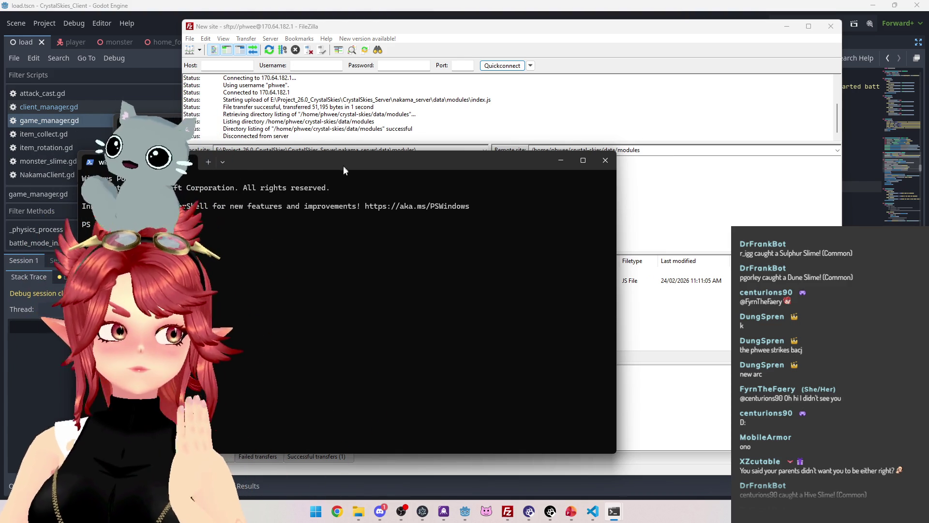
{"action": "mouse_move", "coordinate": [345, 161]}
{"action": "left_mouse_down"}
{"action": "mouse_move", "coordinate": [365, 170]}
{"action": "mouse_move", "coordinate": [414, 158]}
{"action": "left_mouse_up"}
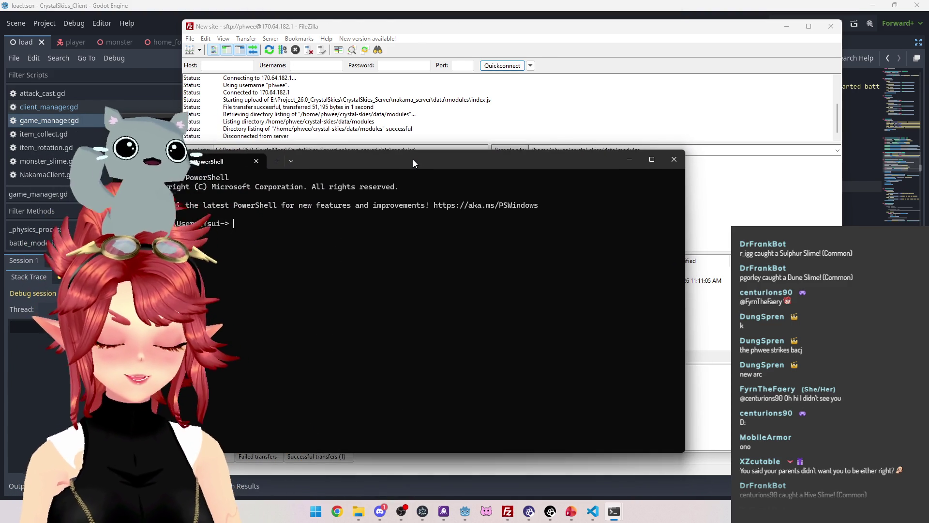
- SSH into the game server at 170.64.182.1, log in, and enter the crystal-skies folder
{"action": "type", "text": "ssh phwee@170.64.182.1"}
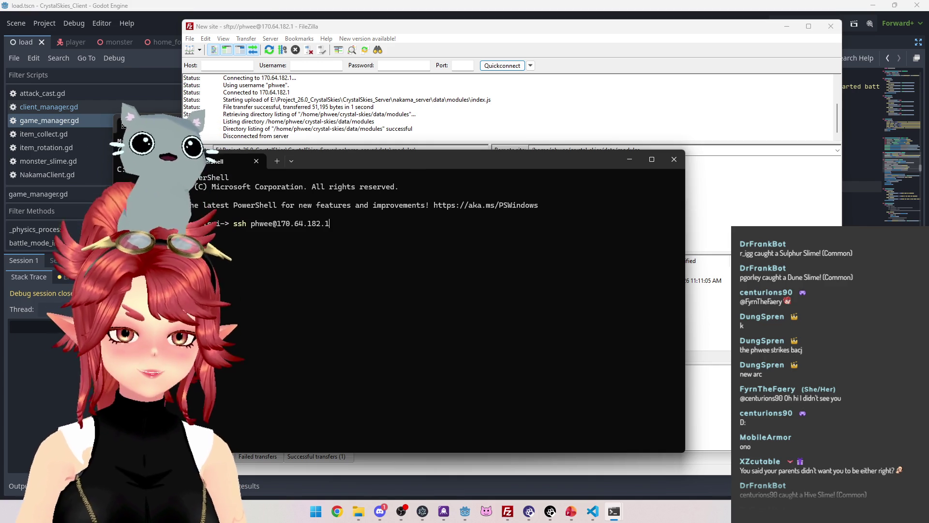
{"action": "key", "text": "Return"}
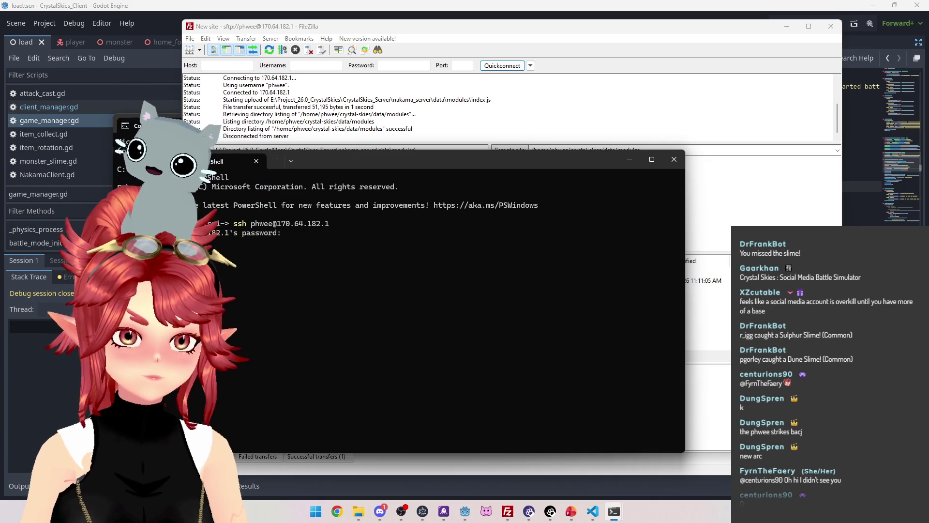
{"action": "key", "text": "Return"}
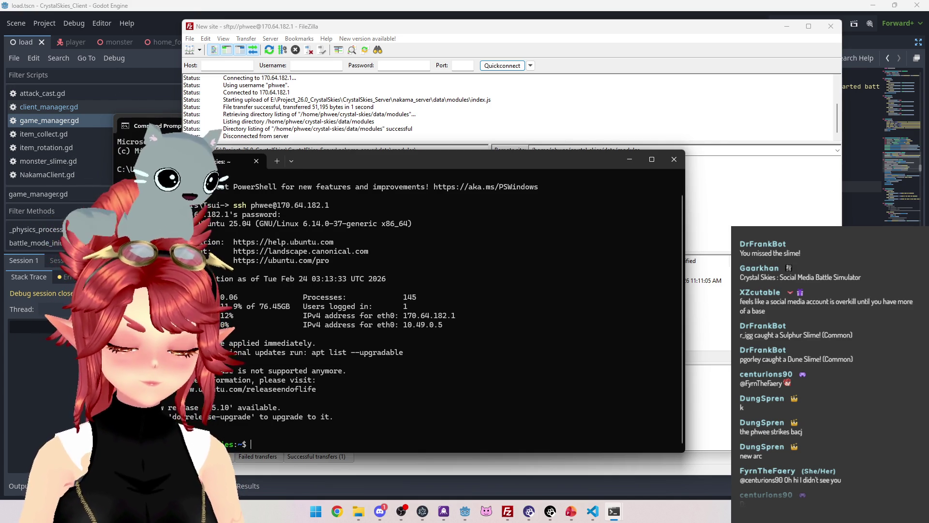
{"action": "type", "text": "rystal"}
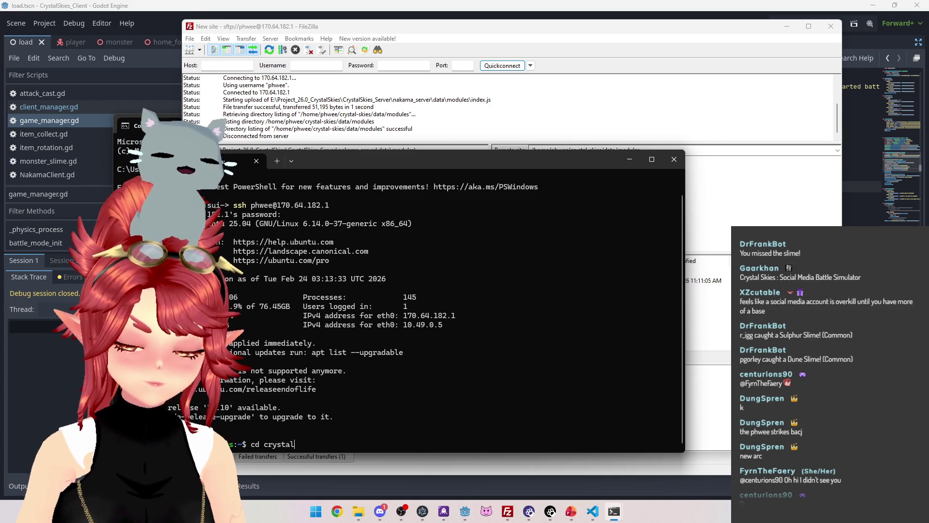
{"action": "type", "text": "-skies"}
{"action": "key", "text": "Return"}
{"action": "type", "text": "-skies"}
{"action": "key", "text": "Return"}
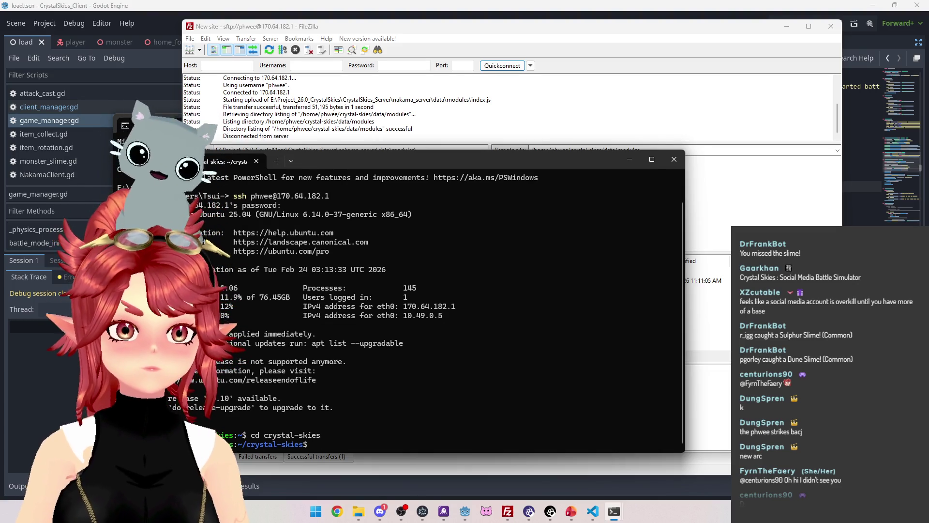
- Return to the Godot editor and run the game with F5
{"action": "mouse_move", "coordinate": [439, 157]}
{"action": "left_mouse_down"}
{"action": "mouse_move", "coordinate": [472, 141]}
{"action": "mouse_move", "coordinate": [510, 151]}
{"action": "left_mouse_up"}
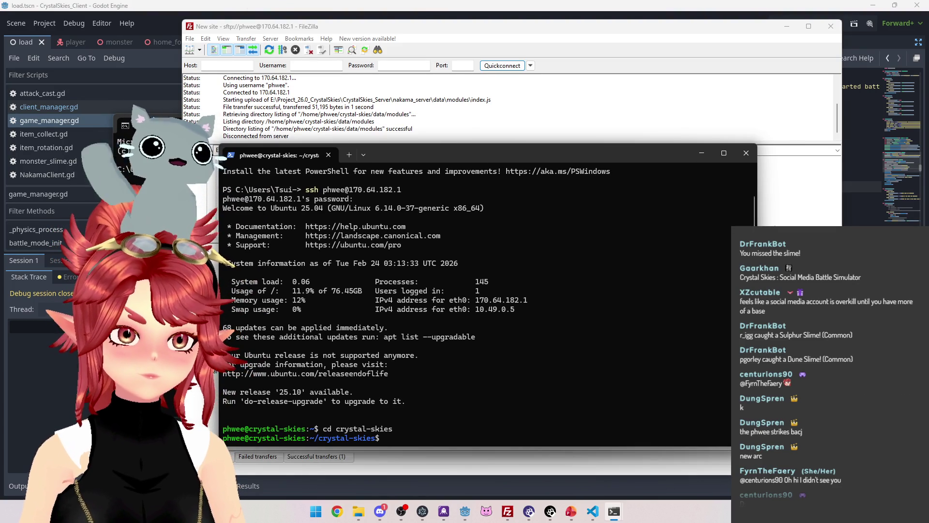
{"action": "mouse_move", "coordinate": [614, 512]}
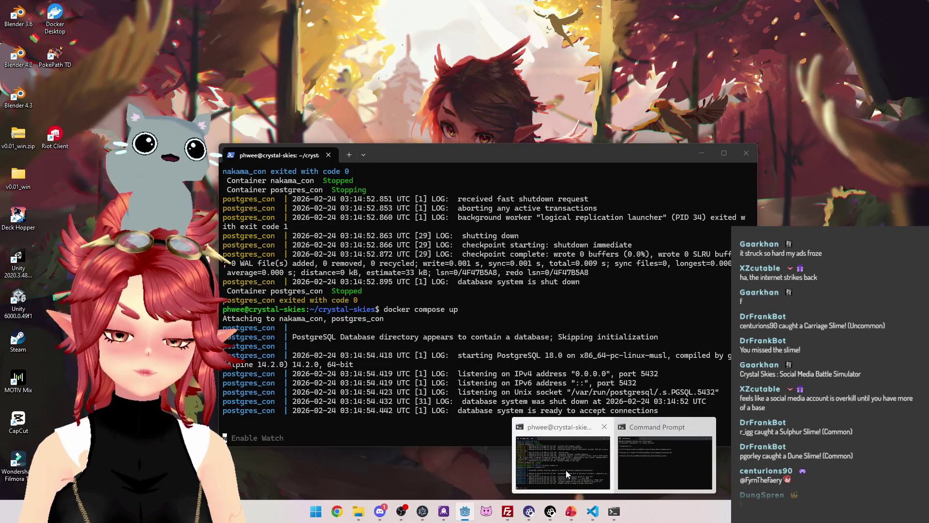
{"action": "left_click", "coordinate": [566, 470]}
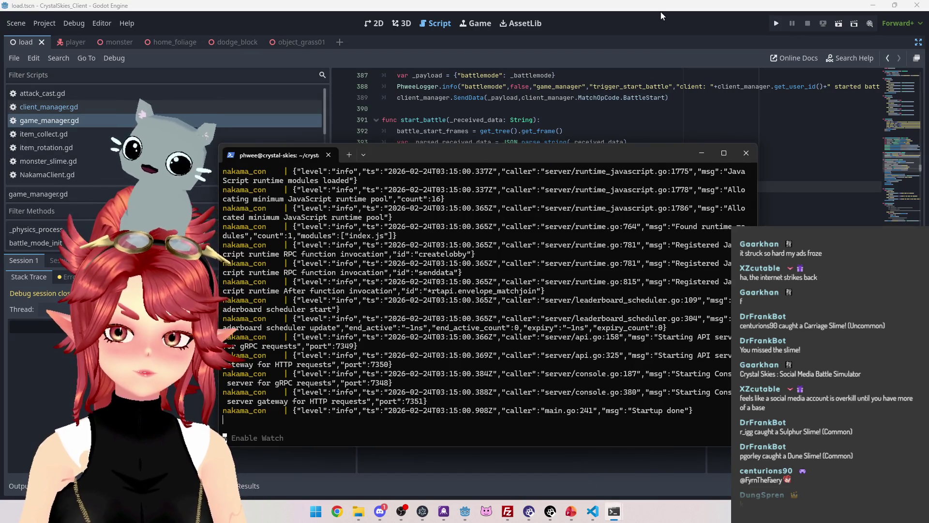
{"action": "left_click", "coordinate": [660, 12]}
{"action": "key", "text": "F5"}
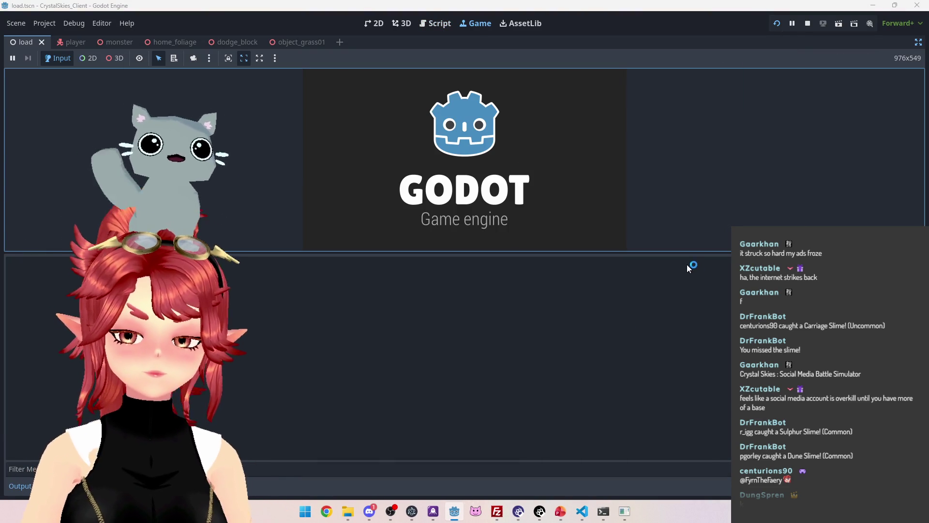
- Enter a display name and create a new lobby named asddd
{"action": "left_click_drag", "start_coordinate": [677, 336], "coordinate": [677, 335]}
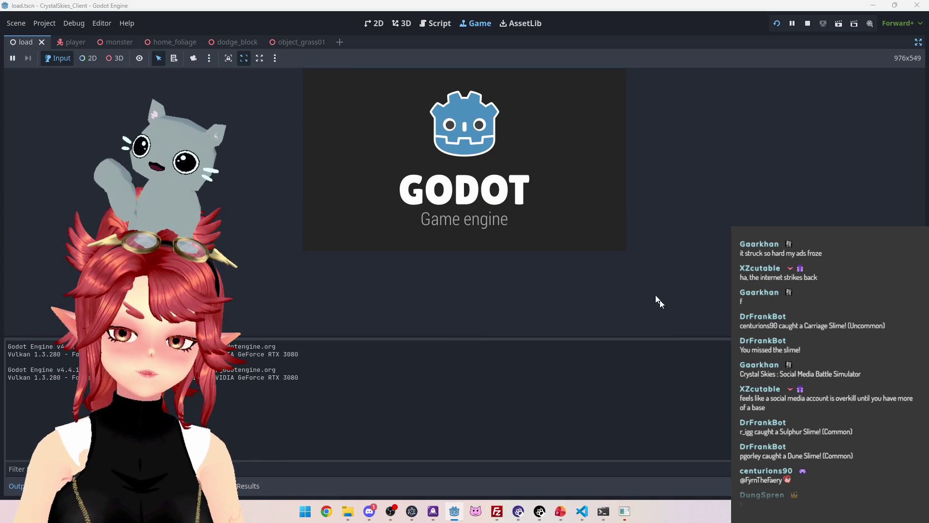
{"action": "left_click", "coordinate": [515, 236]}
{"action": "type", "text": "Phwee"}
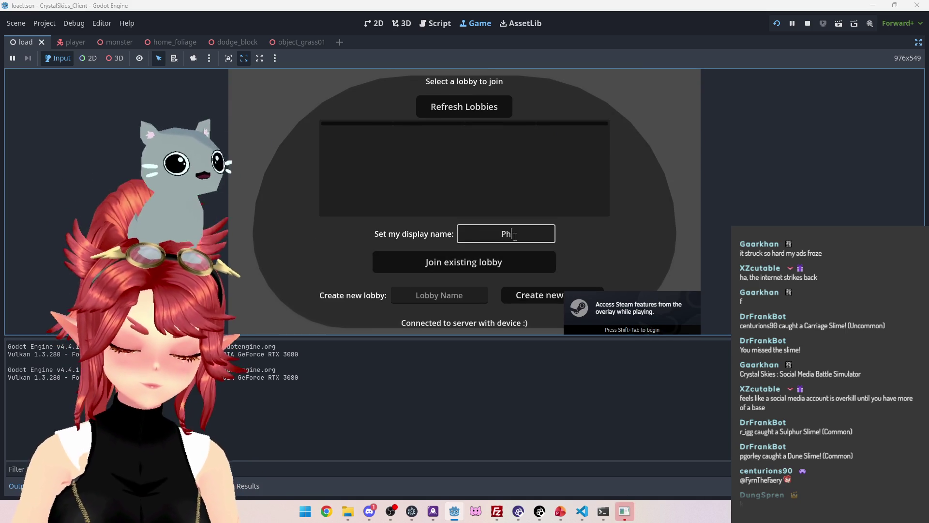
{"action": "key", "text": "Tab"}
{"action": "type", "text": "asddd"}
{"action": "left_click", "coordinate": [528, 295]}
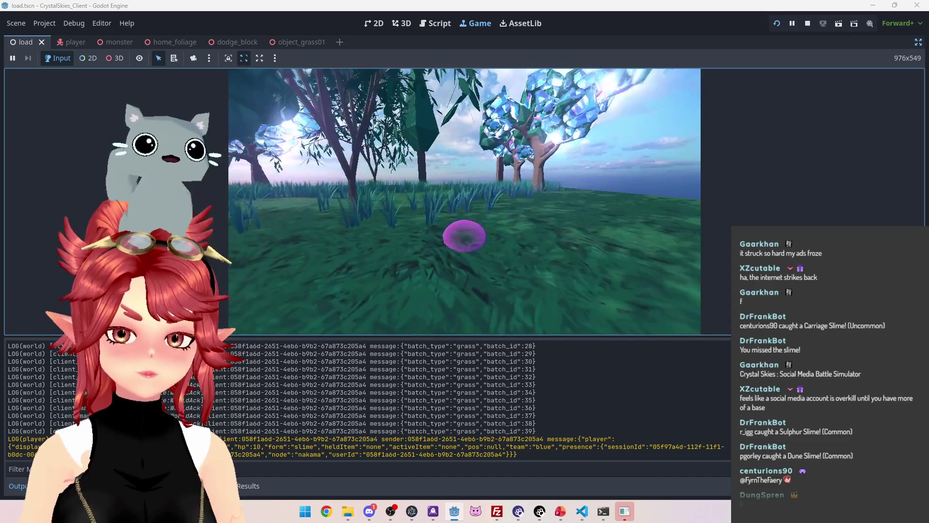
- Open the in-game Host Settings and choose Grass Painter as the battle mode
{"action": "key", "text": "Escape"}
{"action": "left_click", "coordinate": [514, 167]}
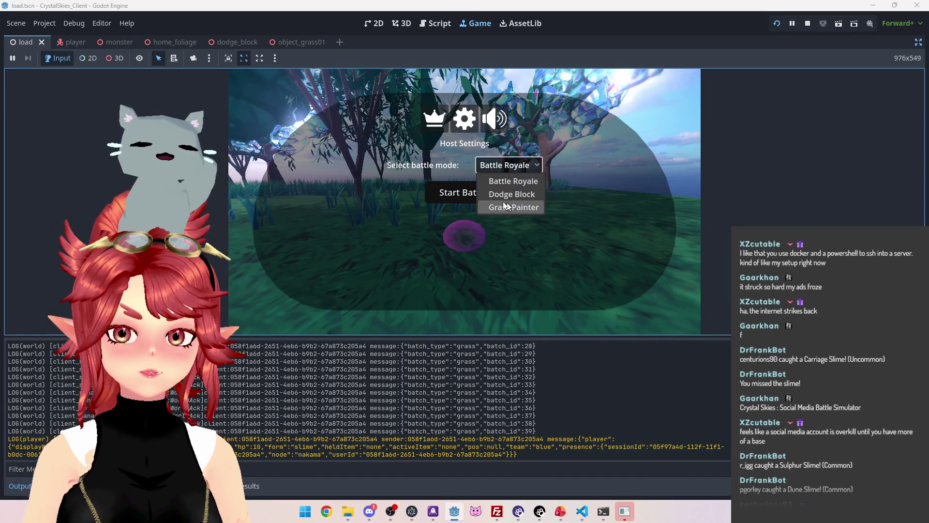
{"action": "left_click", "coordinate": [515, 208]}
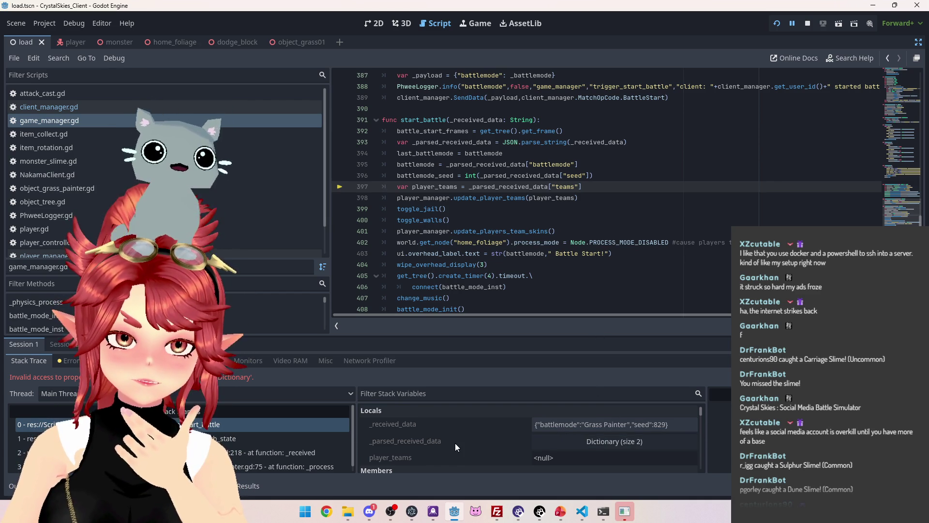
- Expand the received data in Godot's debugger, then find the AllocateTeams call in nk_lobbyhandler.ts
{"action": "left_click", "coordinate": [550, 441]}
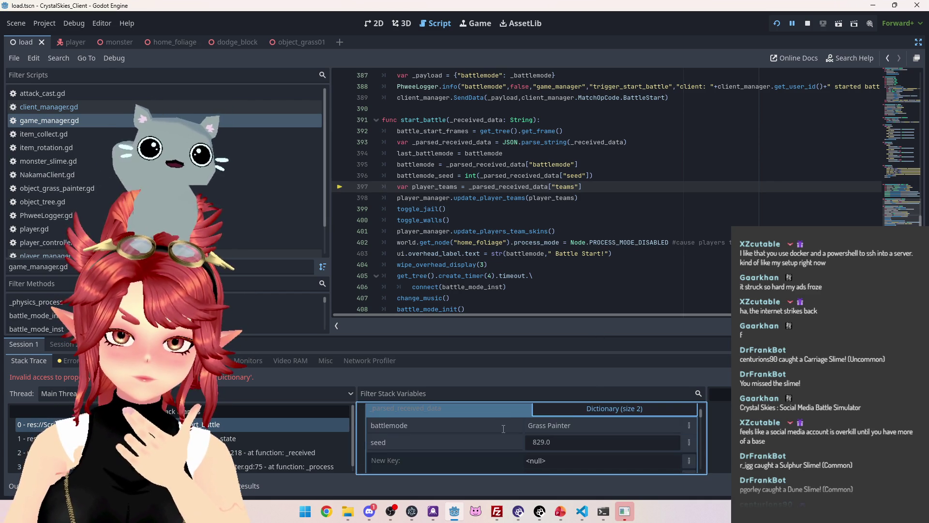
{"action": "left_click", "coordinate": [582, 511]}
{"action": "scroll", "coordinate": [517, 141], "scroll_direction": "down", "scroll_amount": 5}
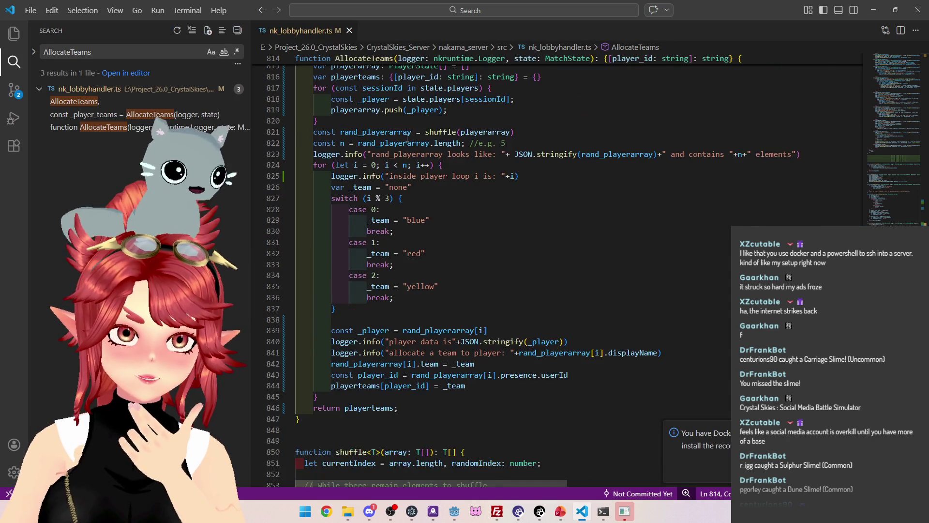
{"action": "scroll", "coordinate": [466, 198], "scroll_direction": "down", "scroll_amount": 4}
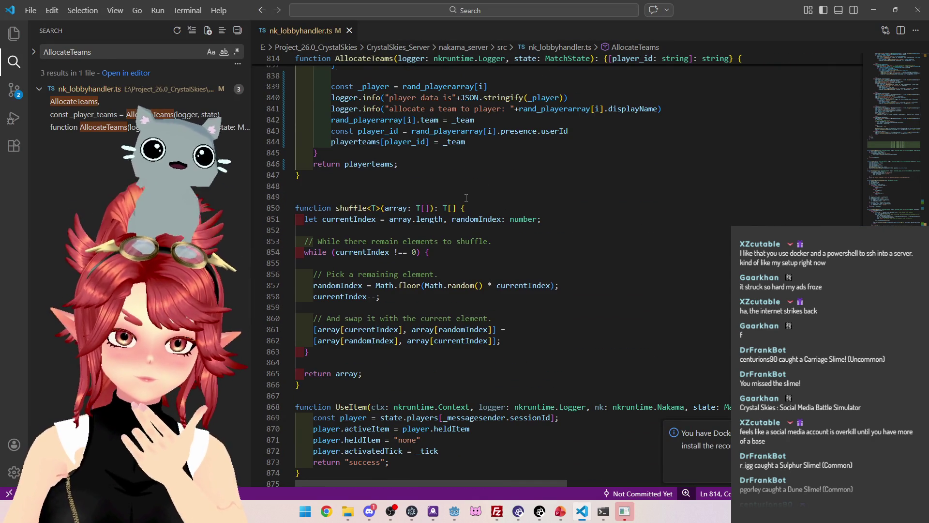
{"action": "scroll", "coordinate": [466, 198], "scroll_direction": "down", "scroll_amount": 4}
{"action": "scroll", "coordinate": [493, 204], "scroll_direction": "up", "scroll_amount": 15}
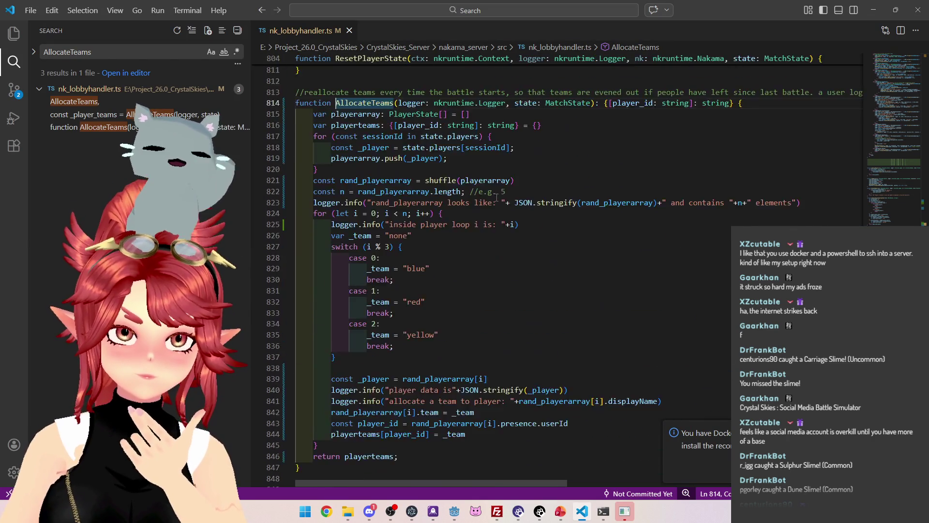
{"action": "left_click", "coordinate": [364, 225], "text": "ctrl"}
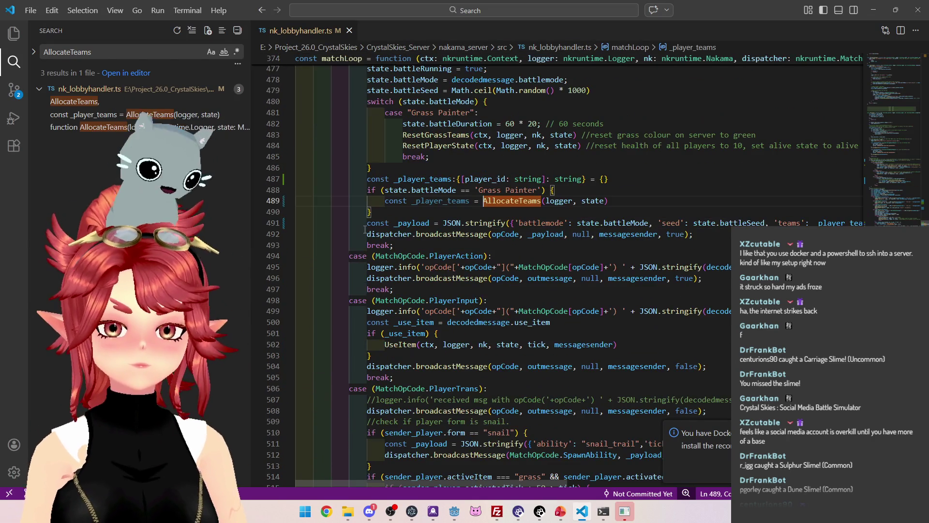
- Review the AllocateTeams call on line 489, dismiss the security warning, and return to Godot
{"action": "scroll", "coordinate": [591, 248], "scroll_direction": "up", "scroll_amount": 1}
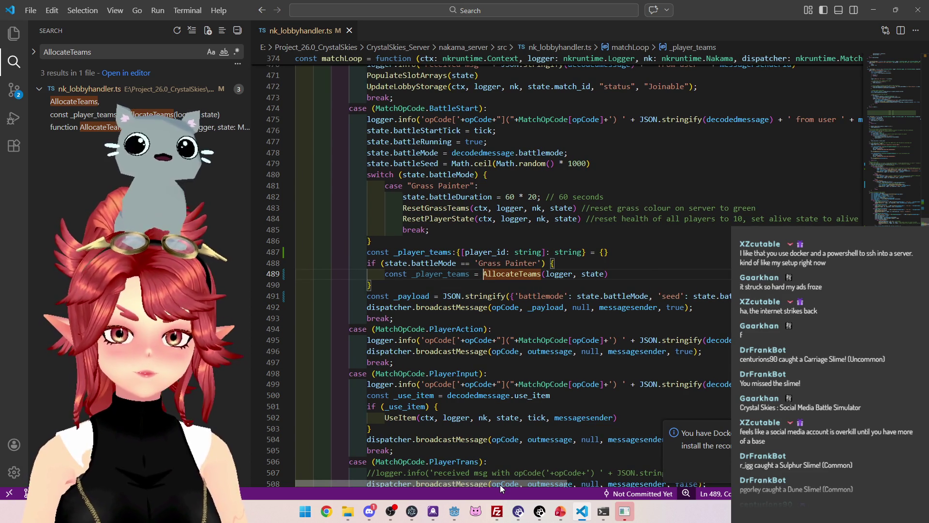
{"action": "mouse_move", "coordinate": [504, 486]}
{"action": "left_mouse_down"}
{"action": "mouse_move", "coordinate": [542, 483]}
{"action": "mouse_move", "coordinate": [489, 475]}
{"action": "mouse_move", "coordinate": [547, 472]}
{"action": "mouse_move", "coordinate": [499, 467]}
{"action": "left_mouse_up"}
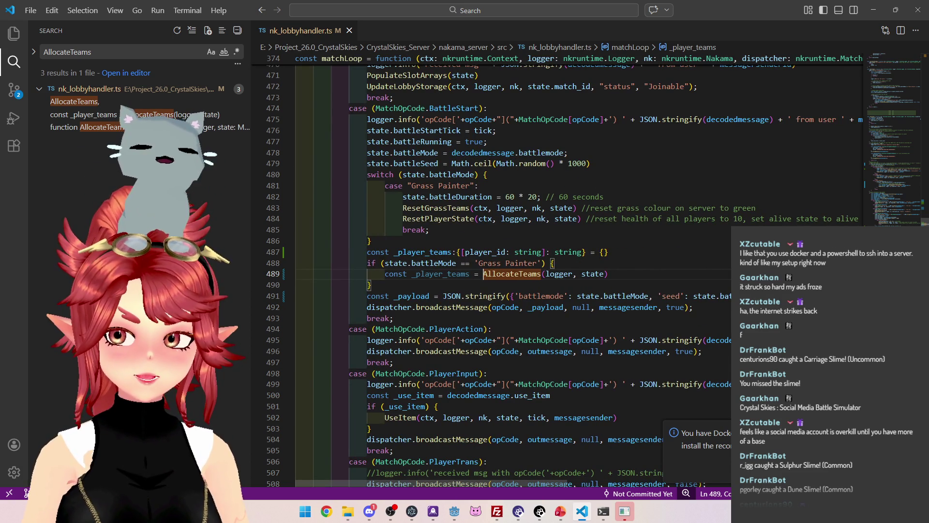
{"action": "mouse_move", "coordinate": [510, 275]}
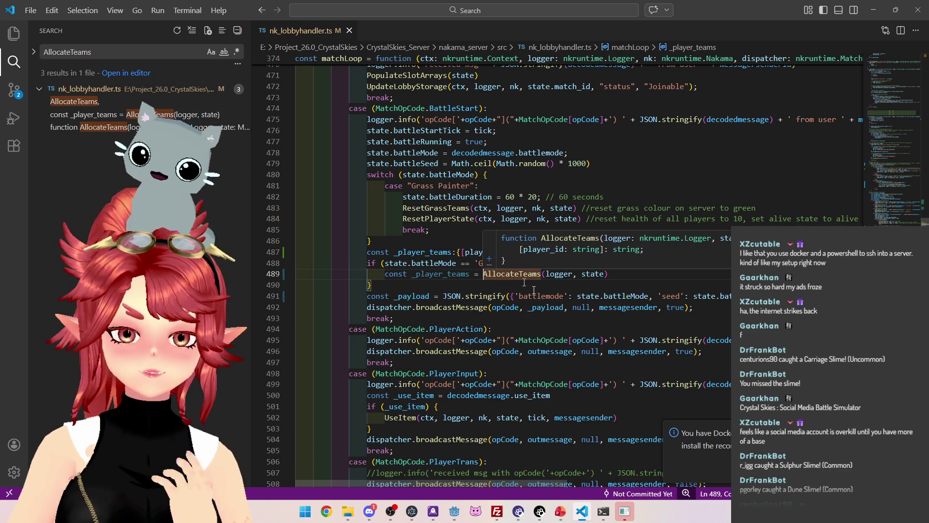
{"action": "scroll", "coordinate": [532, 363], "scroll_direction": "right", "scroll_amount": 2}
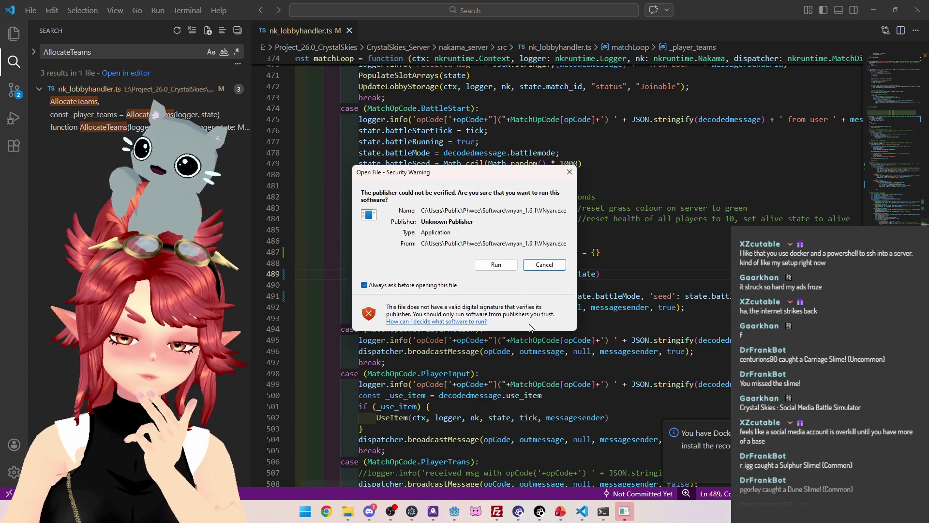
{"action": "left_click", "coordinate": [544, 265]}
{"action": "left_click", "coordinate": [454, 511]}
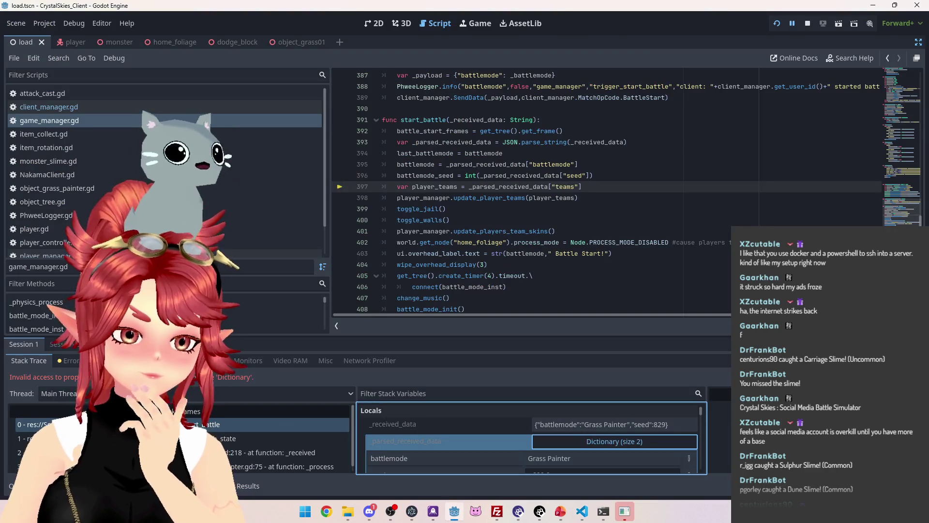
- Show the Output log and select the initiate battle (Grass Painter) message line
{"action": "left_click", "coordinate": [12, 486]}
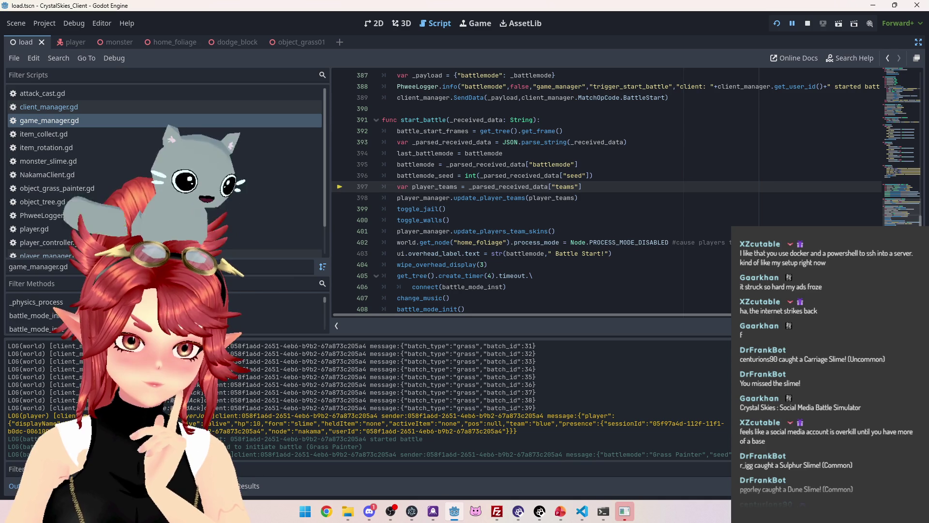
{"action": "left_click_drag", "start_coordinate": [218, 446], "coordinate": [376, 445]}
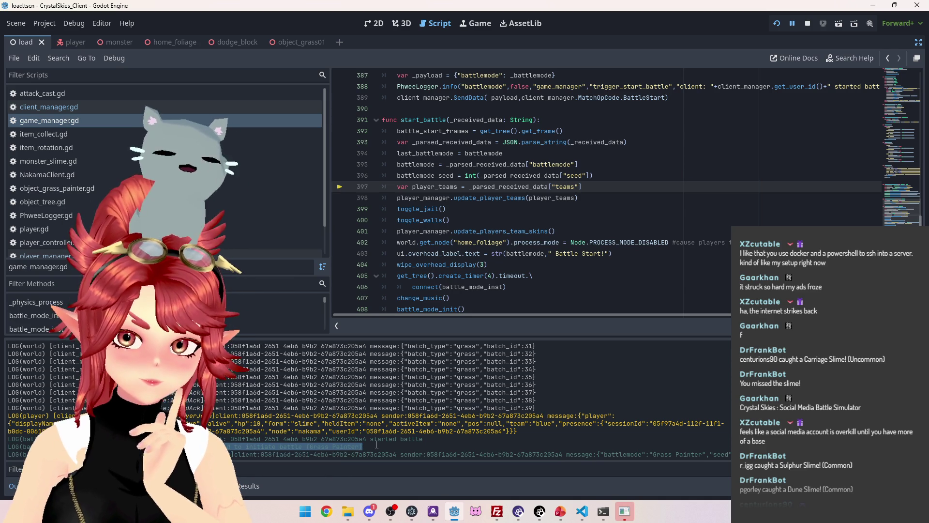
{"action": "triple_click", "coordinate": [578, 453]}
{"action": "left_click", "coordinate": [578, 452]}
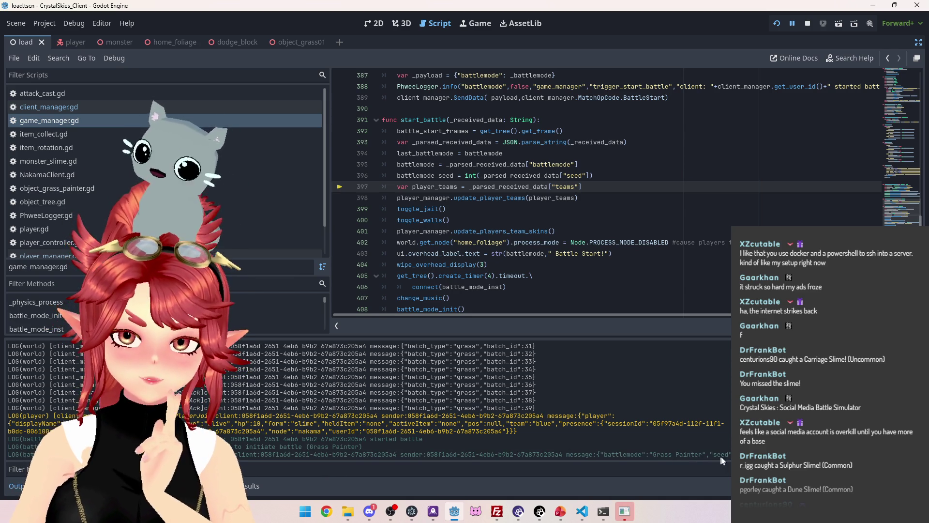
- Select the received message's battlemode and seed values, then switch to Visual Studio Code
{"action": "left_click_drag", "start_coordinate": [728, 454], "coordinate": [600, 454]}
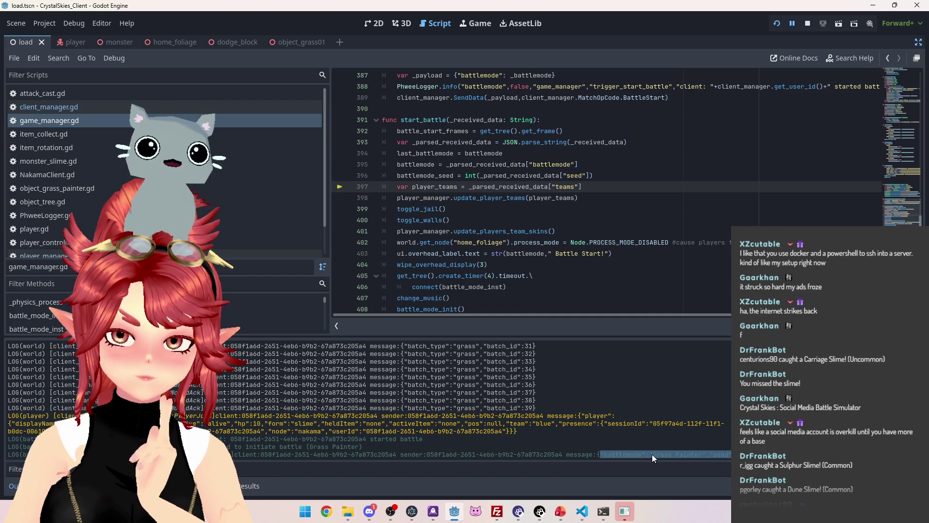
{"action": "triple_click", "coordinate": [718, 452]}
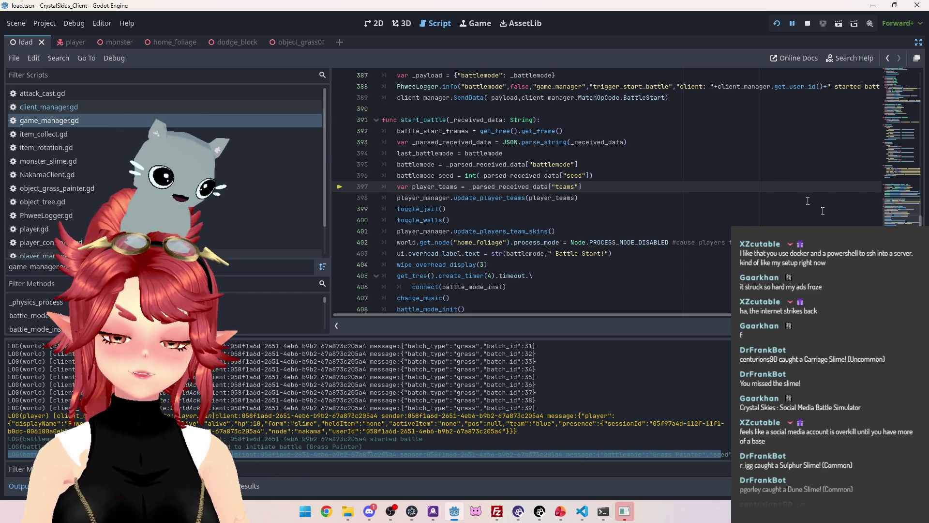
{"action": "left_click", "coordinate": [160, 454]}
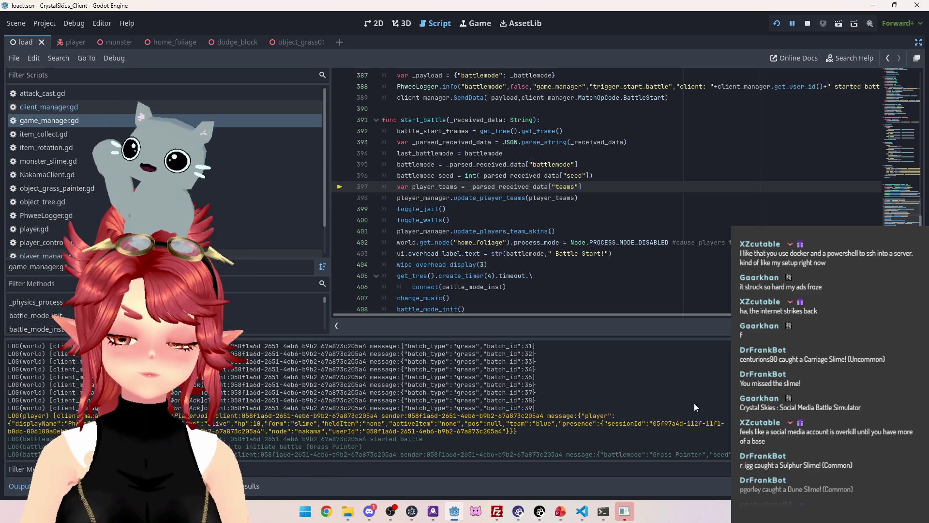
{"action": "mouse_move", "coordinate": [624, 511]}
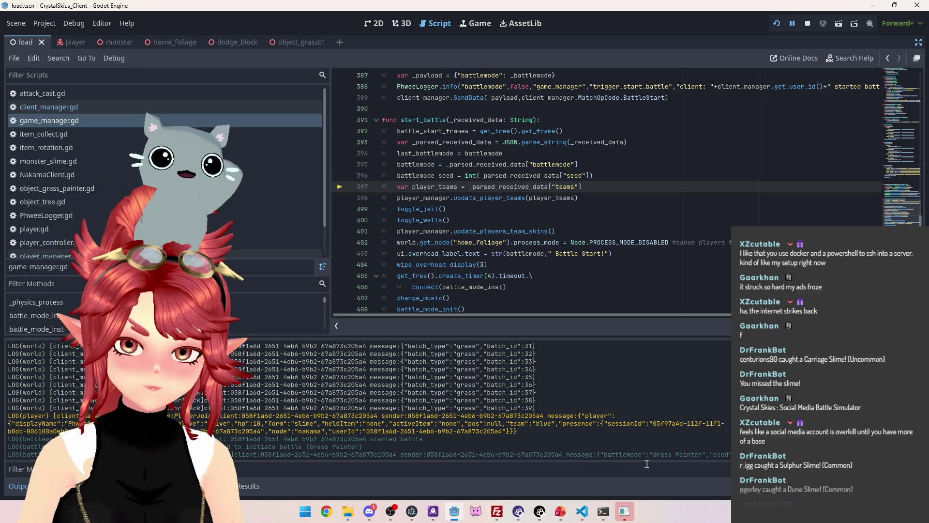
{"action": "left_click", "coordinate": [584, 513]}
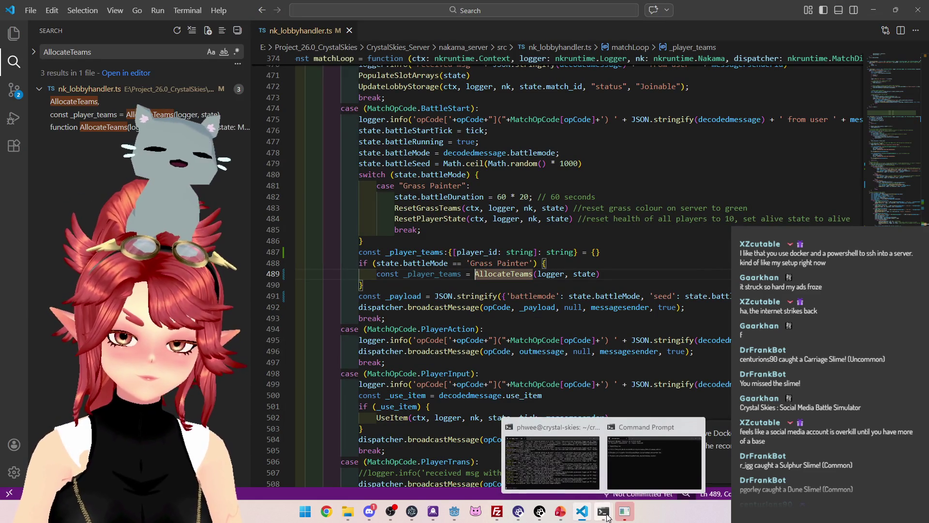
- Rerun npx tsc in the Command Prompt to rebuild the server module
{"action": "left_click", "coordinate": [631, 467]}
{"action": "key", "text": "Up"}
{"action": "key", "text": "Return"}
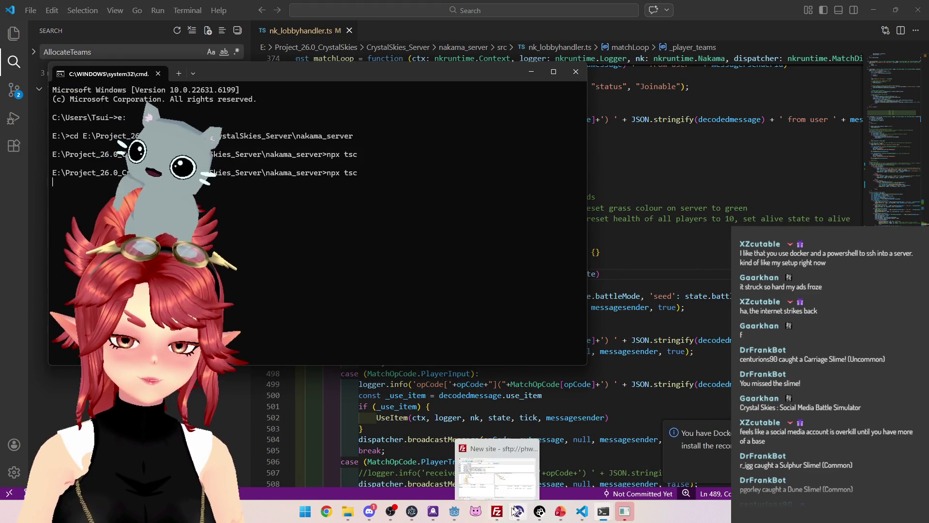
{"action": "left_click", "coordinate": [459, 514]}
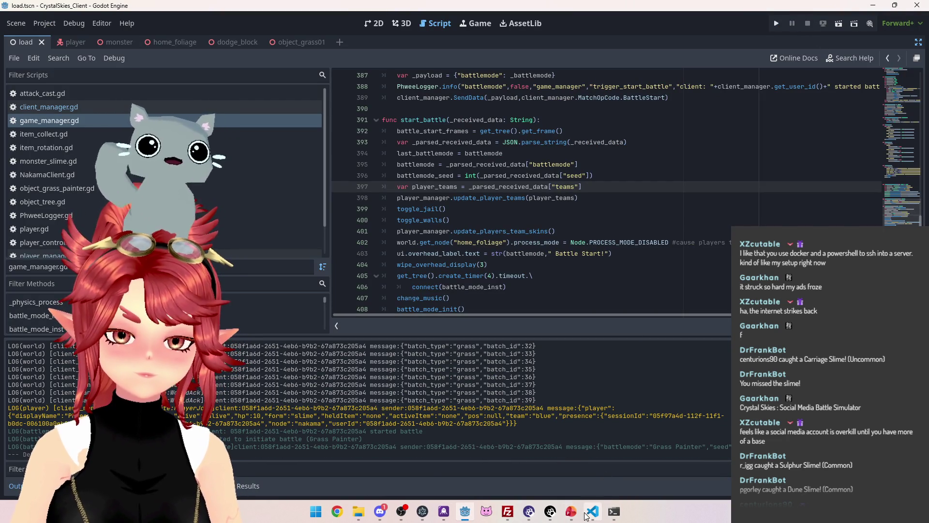
- In FileZilla, delete the server's index.js and upload the new 51,408-byte local copy
{"action": "mouse_move", "coordinate": [589, 513]}
{"action": "left_click", "coordinate": [508, 512]}
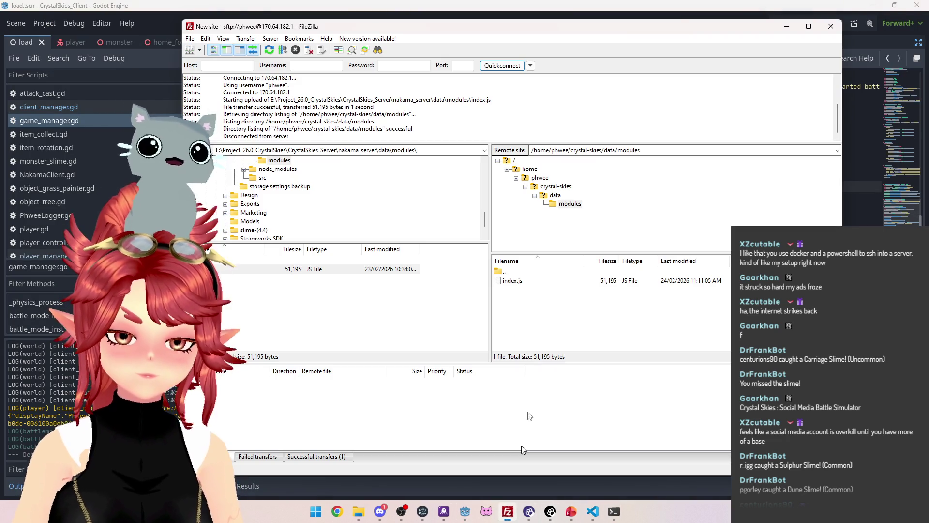
{"action": "left_click", "coordinate": [544, 286]}
{"action": "key", "text": "Delete"}
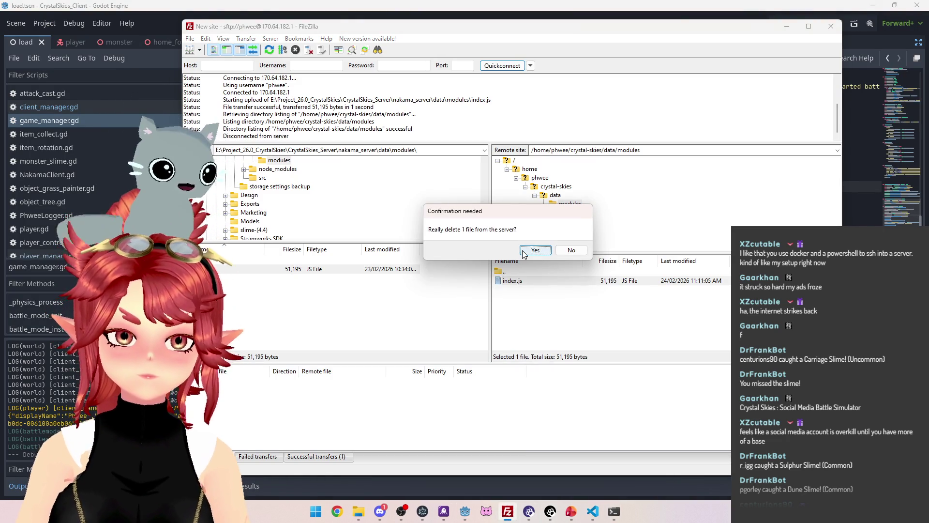
{"action": "left_click", "coordinate": [535, 251]}
{"action": "left_click_drag", "start_coordinate": [222, 274], "coordinate": [553, 312]}
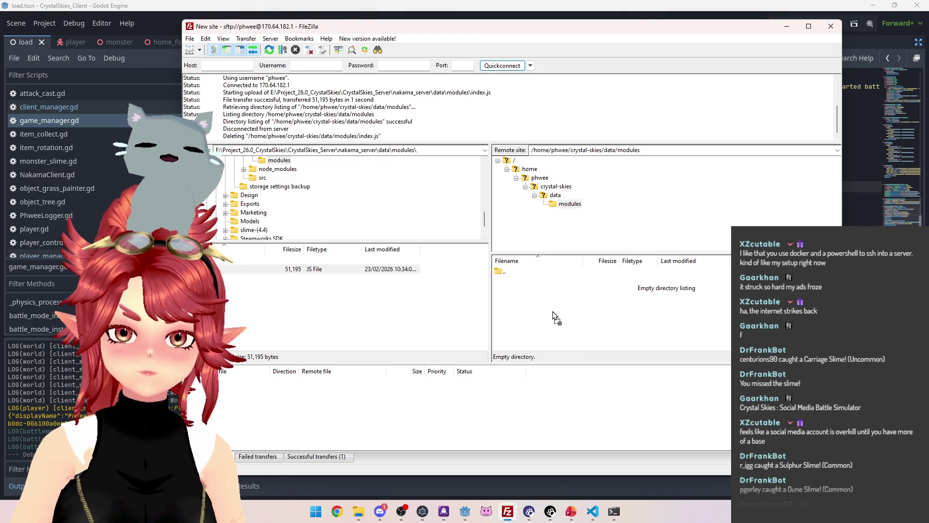
{"action": "mouse_move", "coordinate": [613, 512]}
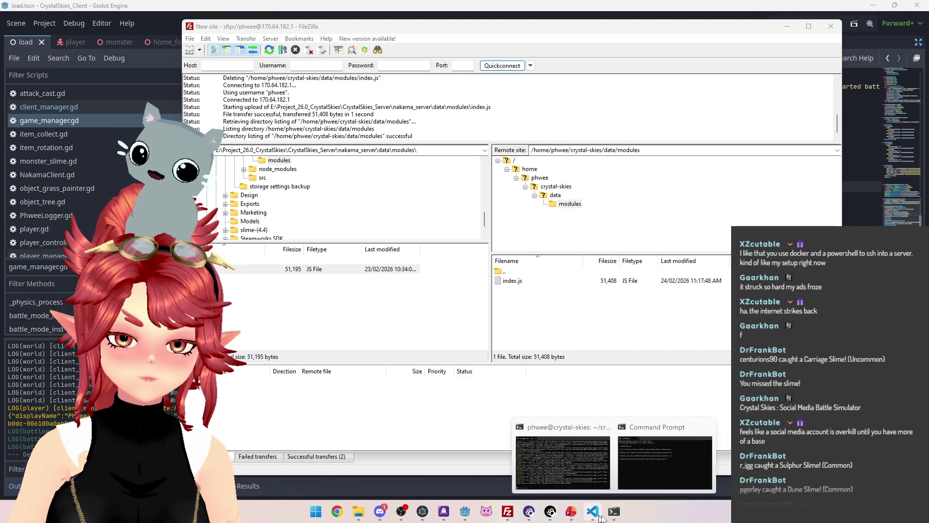
{"action": "left_click", "coordinate": [593, 484]}
- Stop the Nakama containers with Ctrl+C and rerun docker compose up
{"action": "key", "text": "ctrl+c"}
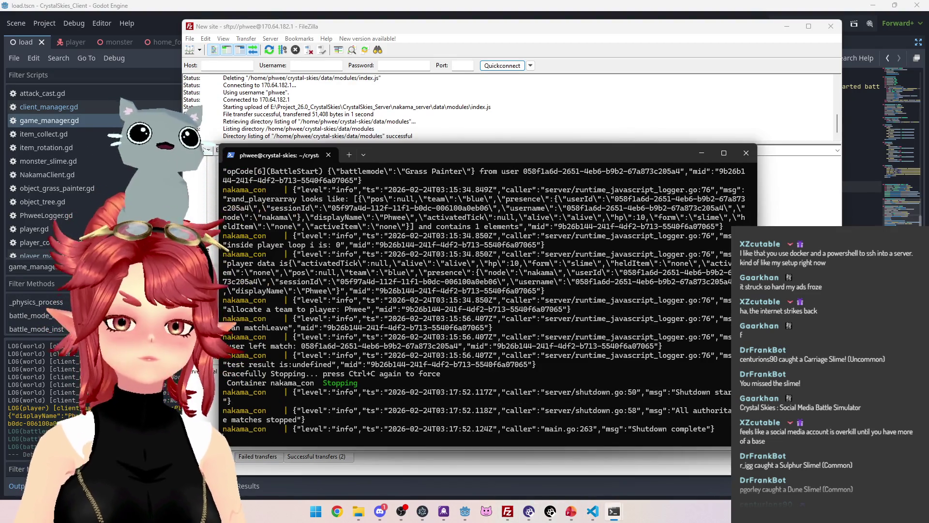
{"action": "key", "text": "Up"}
{"action": "key", "text": "Return"}
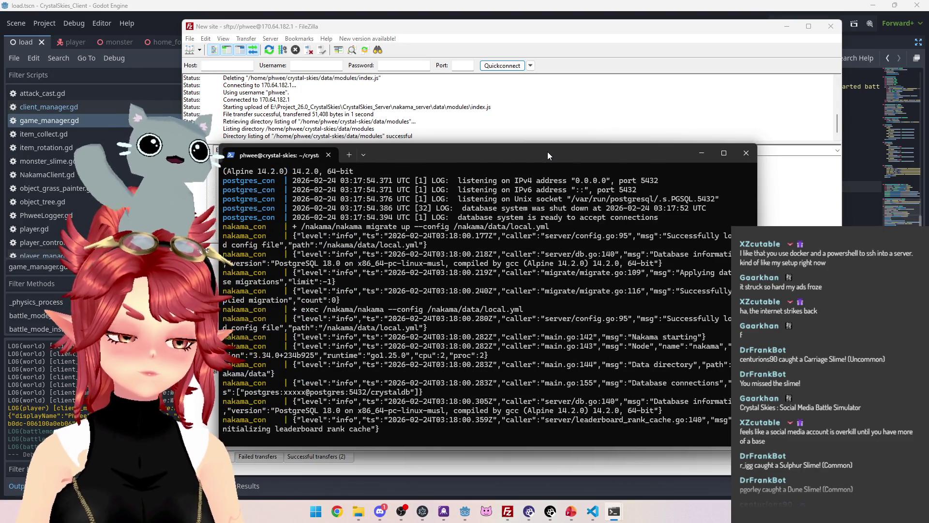
{"action": "scroll", "coordinate": [428, 323], "scroll_direction": "up", "scroll_amount": 10}
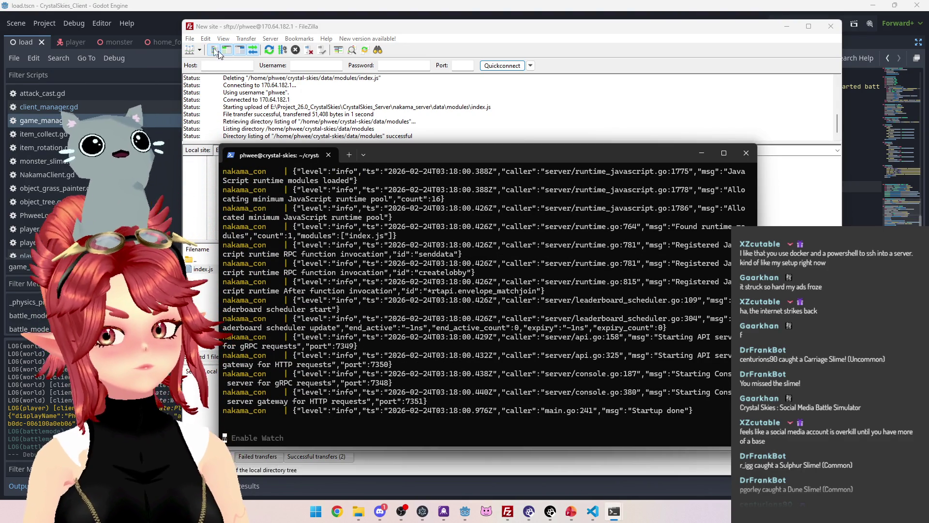
- Switch between the Godot editor and server terminal until Nakama reports Startup done
{"action": "left_click", "coordinate": [162, 16]}
{"action": "key", "text": "alt+Tab"}
{"action": "left_click", "coordinate": [163, 15]}
{"action": "key", "text": "alt+Tab"}
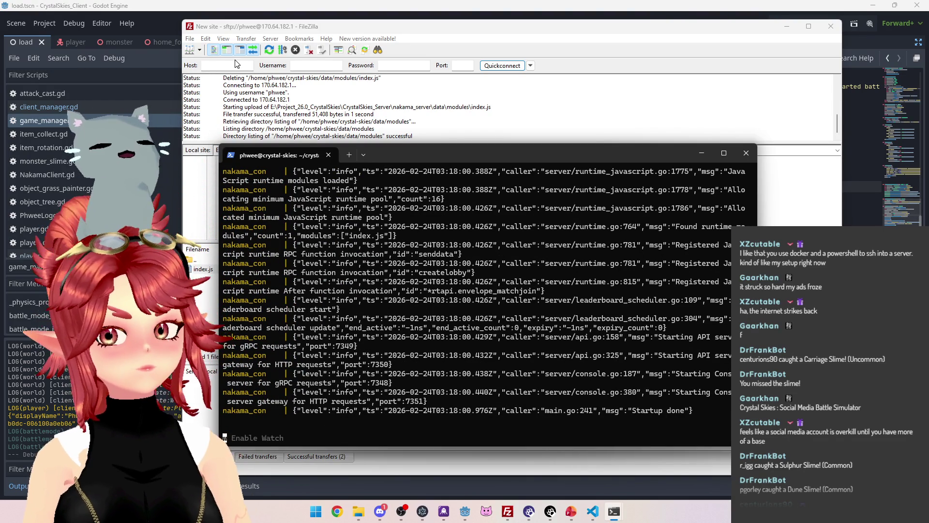
{"action": "left_click", "coordinate": [163, 15]}
- Run the game, create lobby 'asddd' under a display name, then stop and relaunch the game
{"action": "key", "text": "F5"}
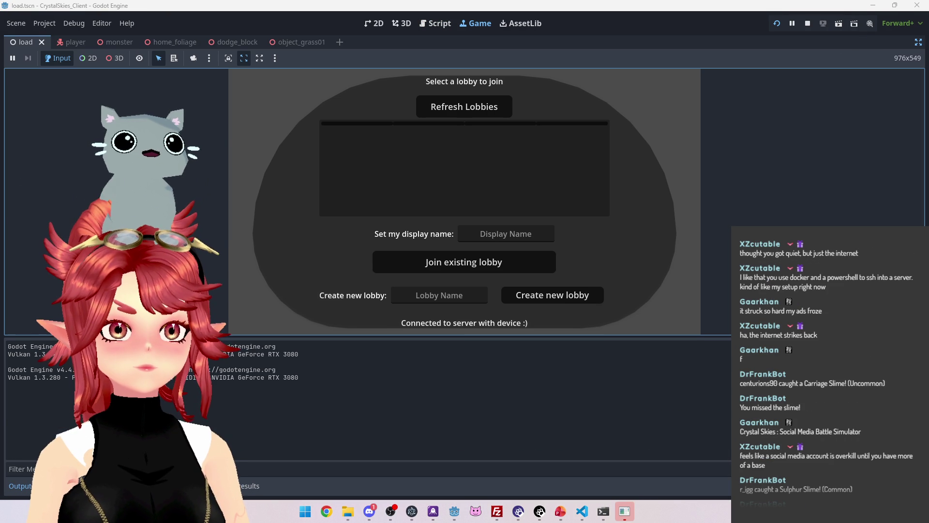
{"action": "left_click", "coordinate": [499, 233]}
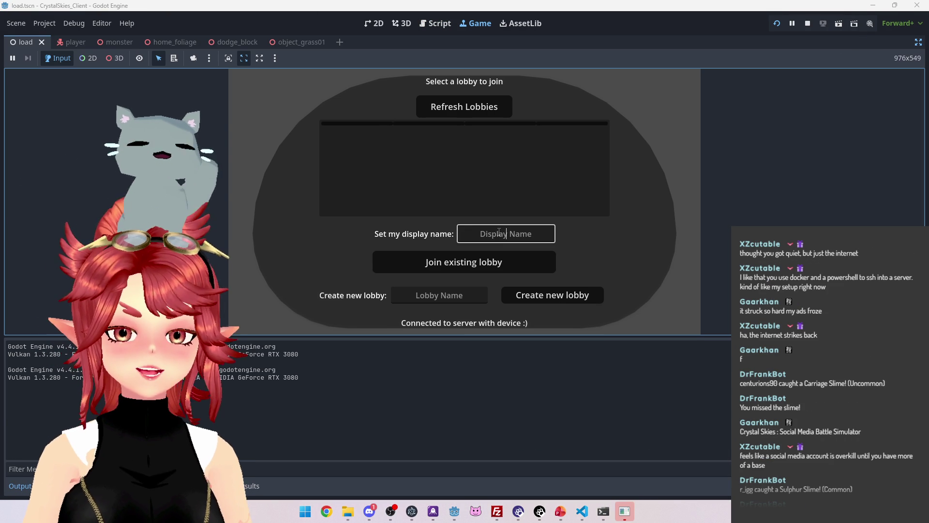
{"action": "type", "text": "Phwee"}
{"action": "key", "text": "Tab"}
{"action": "key", "text": "Tab"}
{"action": "type", "text": "asddd"}
{"action": "left_click", "coordinate": [543, 298]}
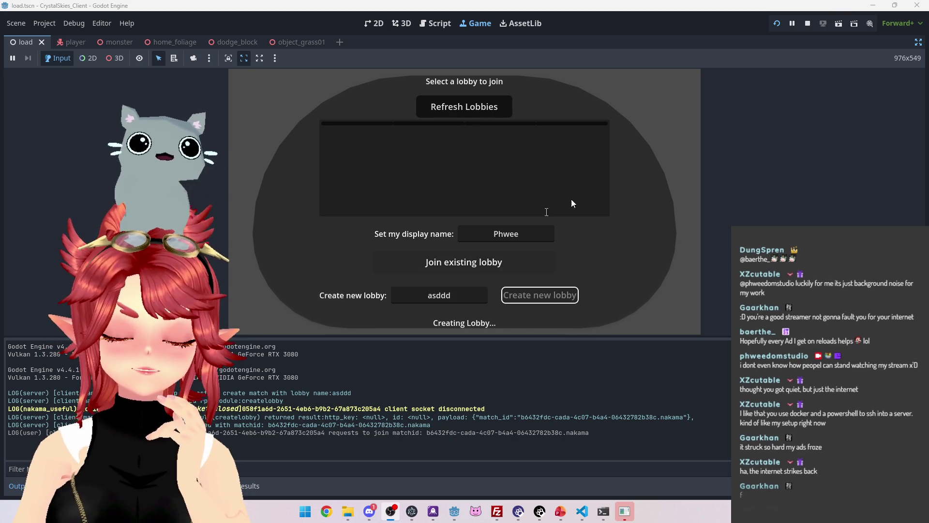
{"action": "left_click", "coordinate": [807, 24]}
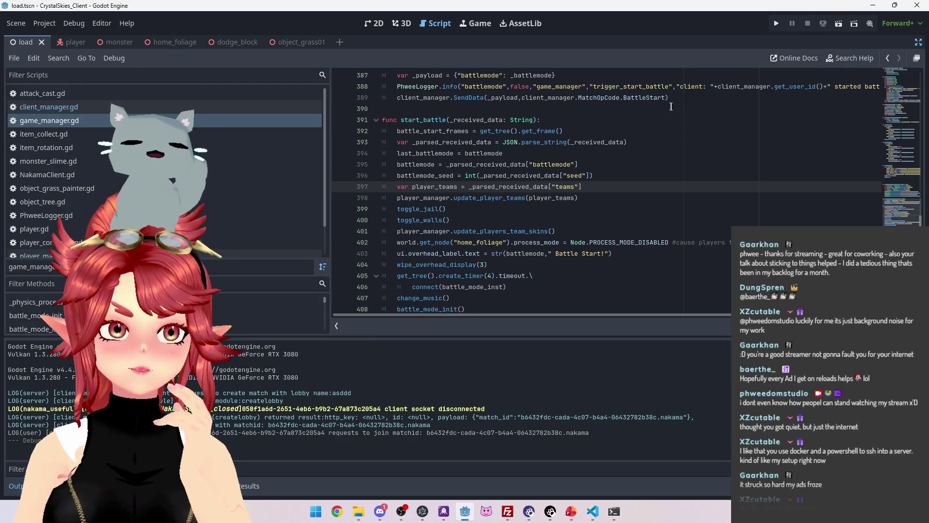
{"action": "left_click", "coordinate": [779, 22]}
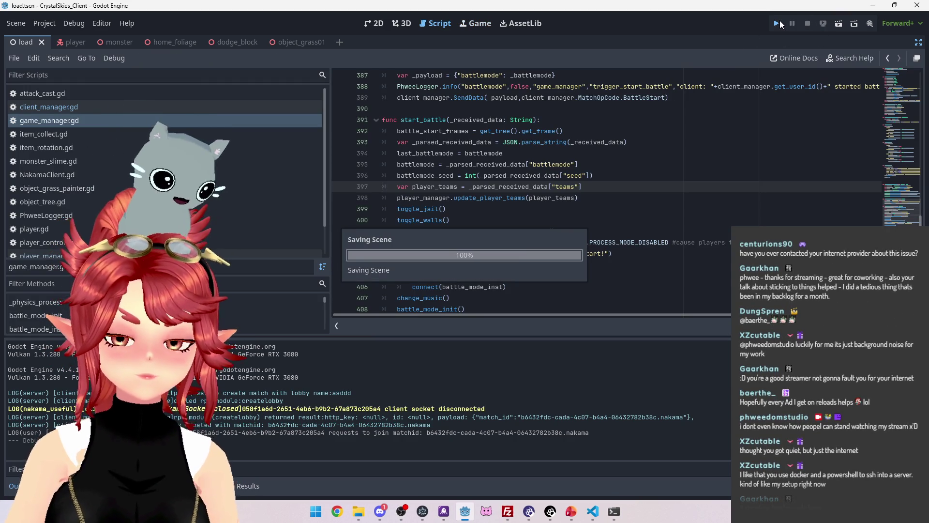
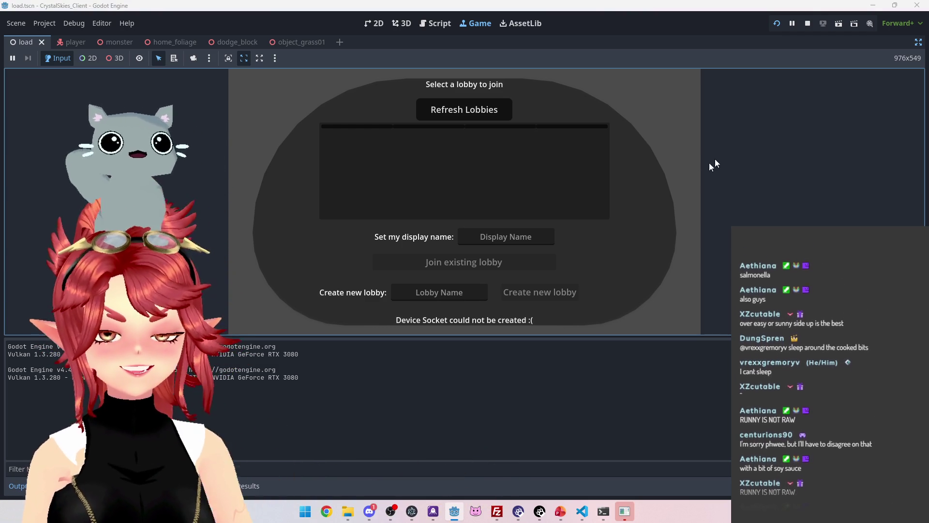
- Restart the CrystalSkies client, then check and close the salmonella search tab and raise the game window
{"action": "left_click", "coordinate": [806, 24]}
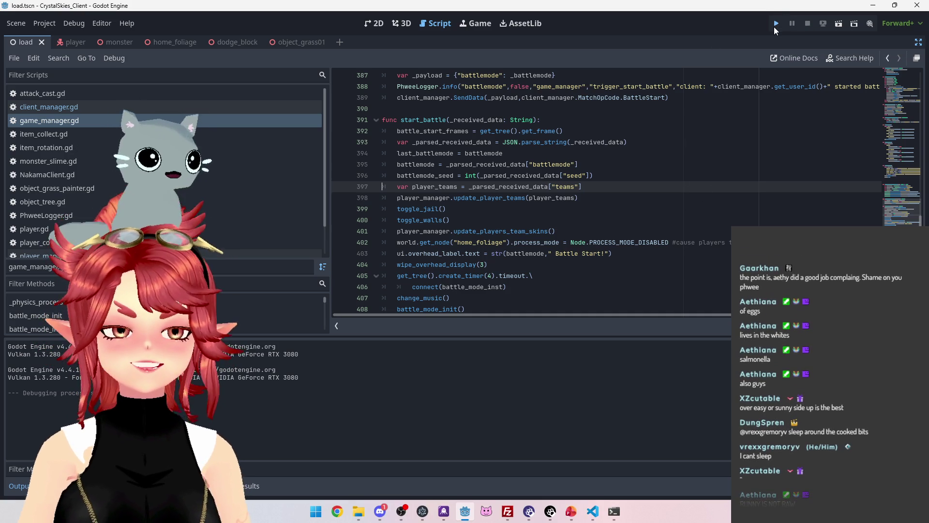
{"action": "left_click", "coordinate": [775, 27]}
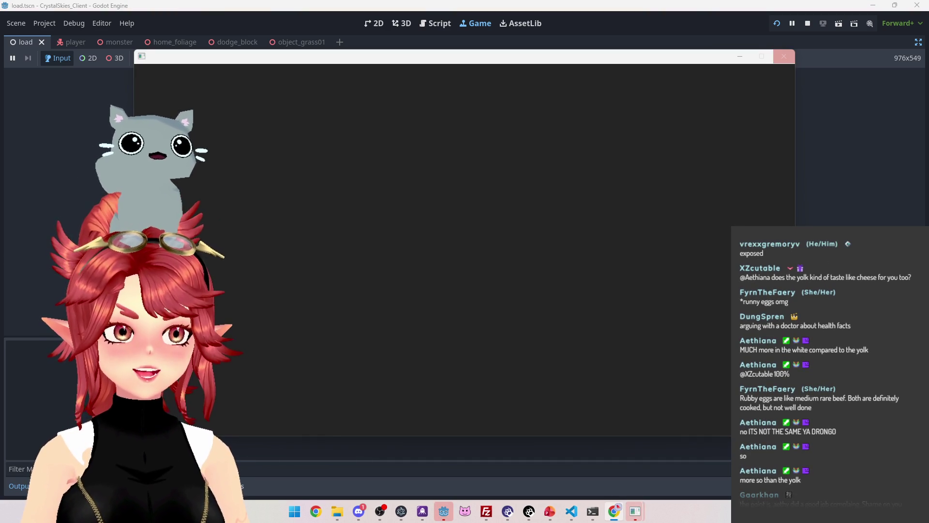
{"action": "key", "text": "alt+Tab"}
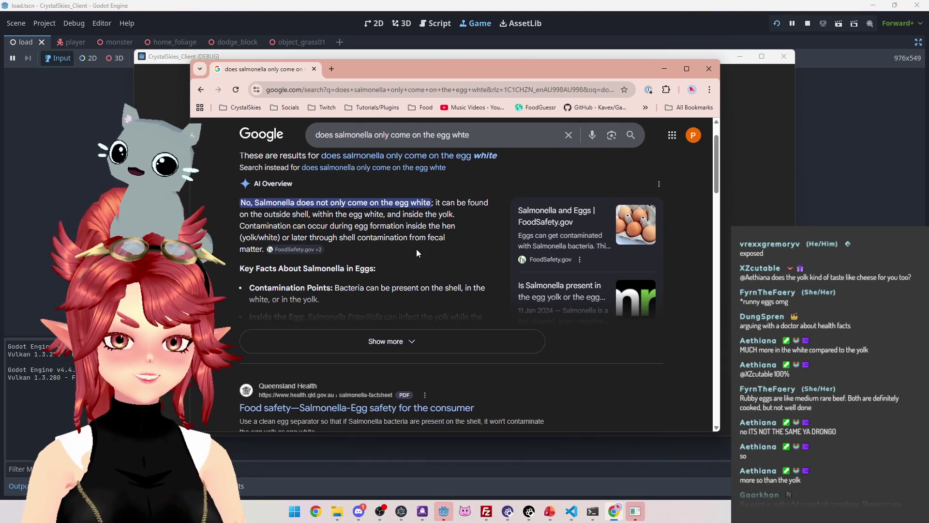
{"action": "left_click", "coordinate": [346, 341]}
{"action": "left_click", "coordinate": [296, 251]}
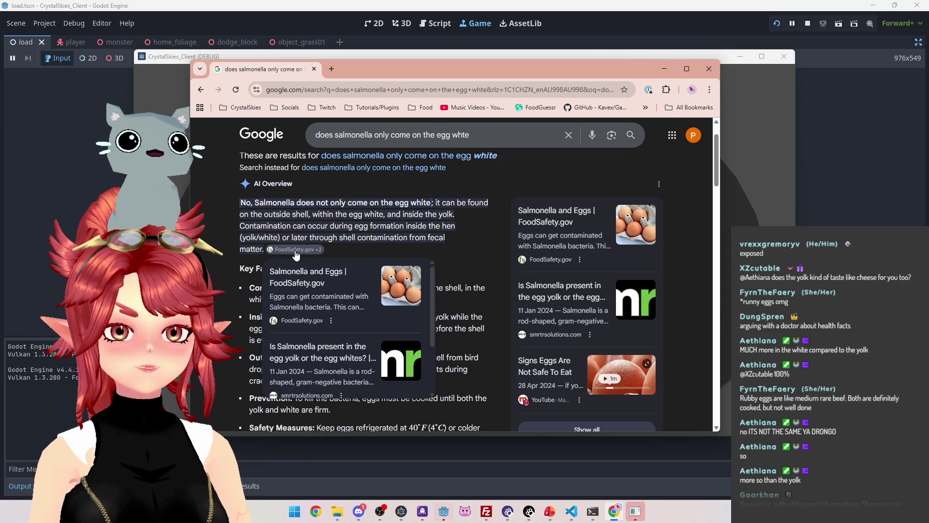
{"action": "left_click", "coordinate": [313, 69]}
{"action": "left_click_drag", "start_coordinate": [490, 60], "coordinate": [496, 54]}
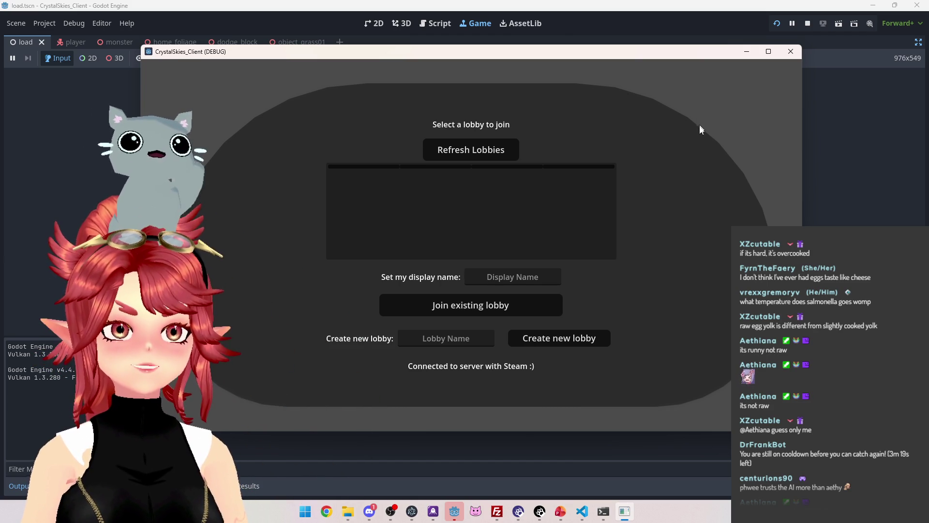
- Nudge the CrystalSkies game window up and right while it connects to the server
{"action": "mouse_move", "coordinate": [634, 57]}
{"action": "left_mouse_down"}
{"action": "mouse_move", "coordinate": [635, 41]}
{"action": "mouse_move", "coordinate": [638, 52]}
{"action": "mouse_move", "coordinate": [613, 47]}
{"action": "left_mouse_up"}
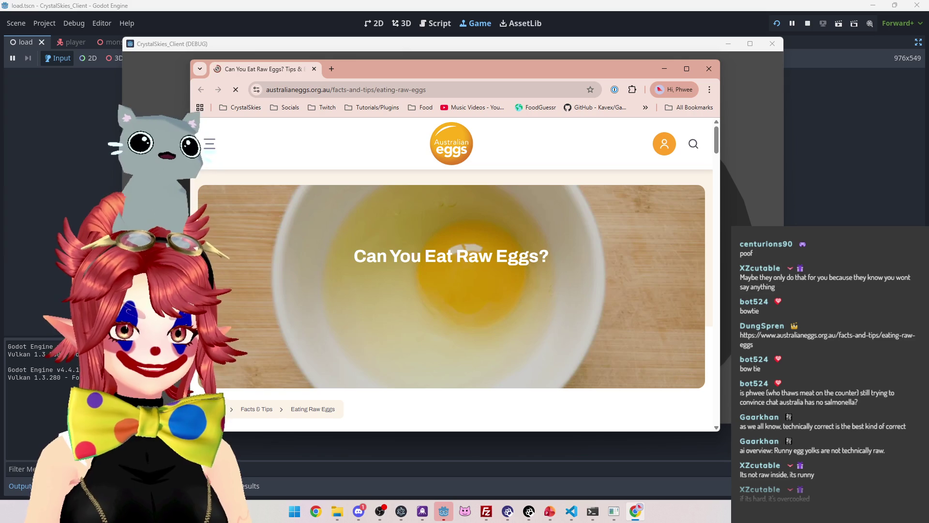
- Maximize Chrome and scroll the raw-eggs article to its 'Is It Safe to Eat Raw Eggs?' section
{"action": "scroll", "coordinate": [567, 278], "scroll_direction": "down", "scroll_amount": 5}
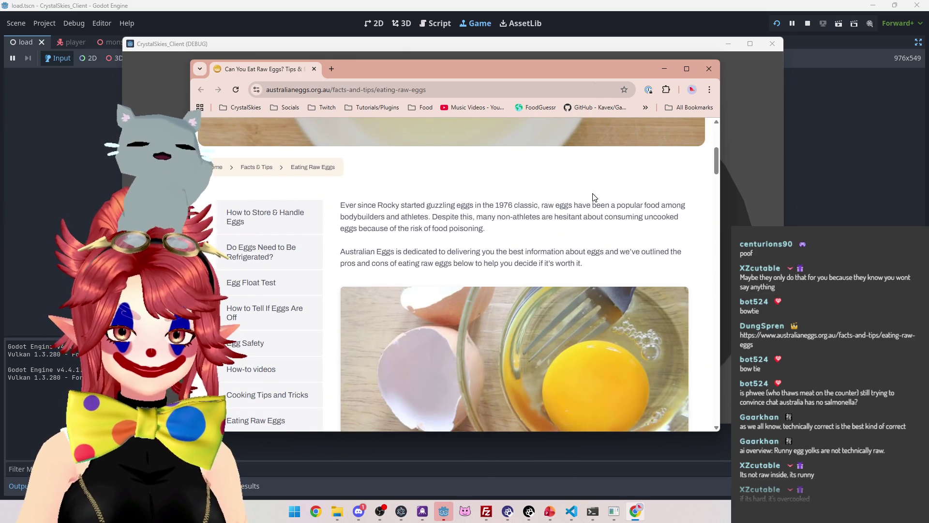
{"action": "scroll", "coordinate": [597, 194], "scroll_direction": "down", "scroll_amount": 1}
{"action": "scroll", "coordinate": [601, 184], "scroll_direction": "down", "scroll_amount": 5}
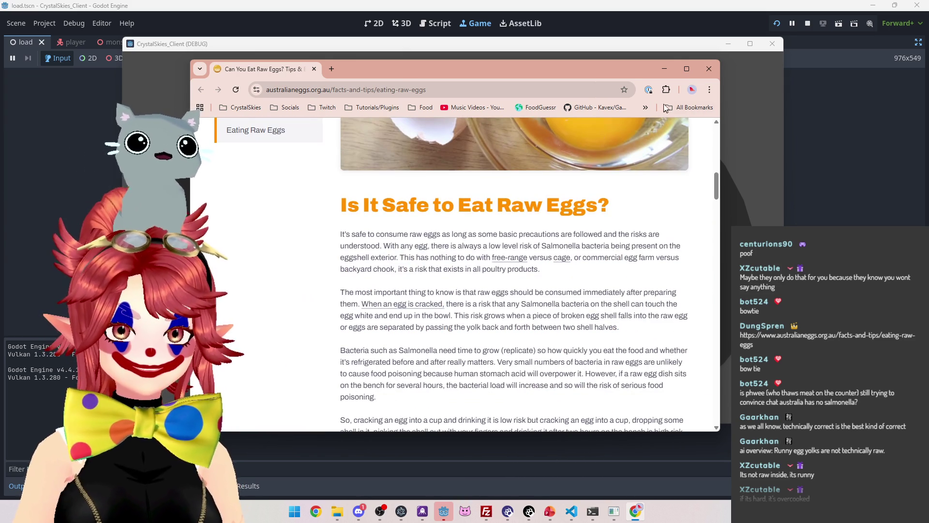
{"action": "left_click", "coordinate": [687, 69]}
{"action": "scroll", "coordinate": [709, 312], "scroll_direction": "down", "scroll_amount": 1}
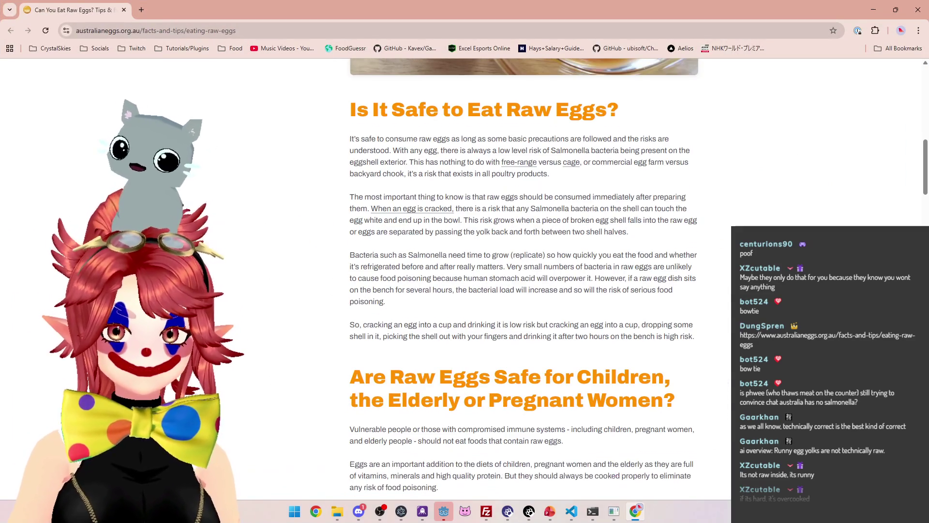
{"action": "left_click_drag", "start_coordinate": [346, 141], "coordinate": [653, 139]}
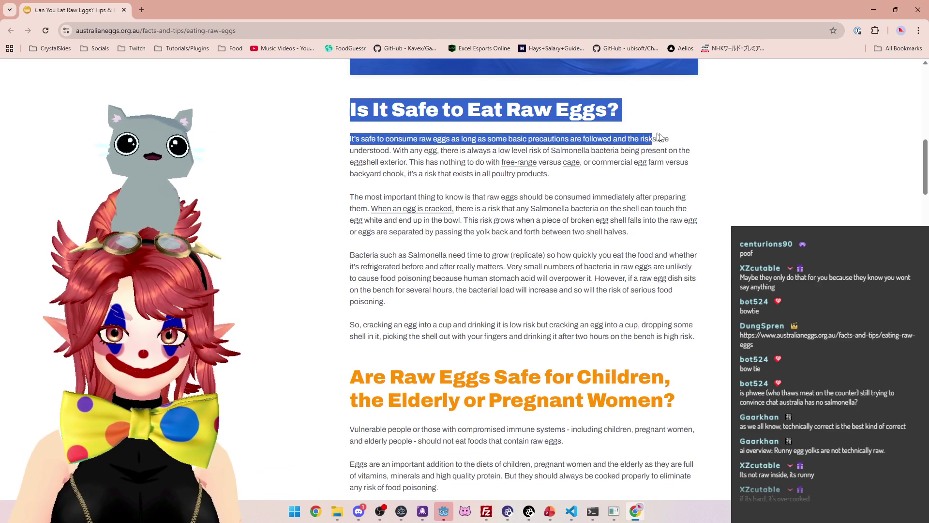
{"action": "left_click", "coordinate": [715, 199]}
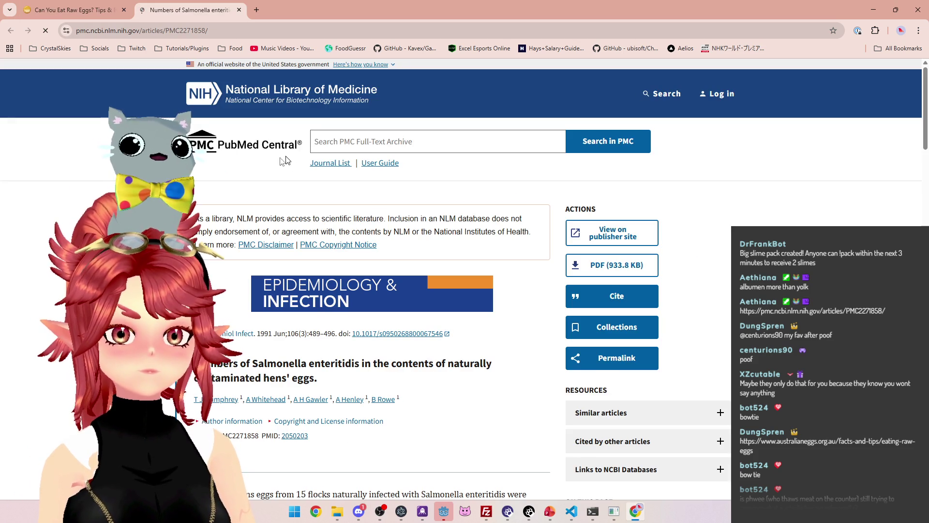
- Scroll the Salmonella paper down to its abstract, briefly highlighting a passage there
{"action": "scroll", "coordinate": [82, 198], "scroll_direction": "down", "scroll_amount": 2}
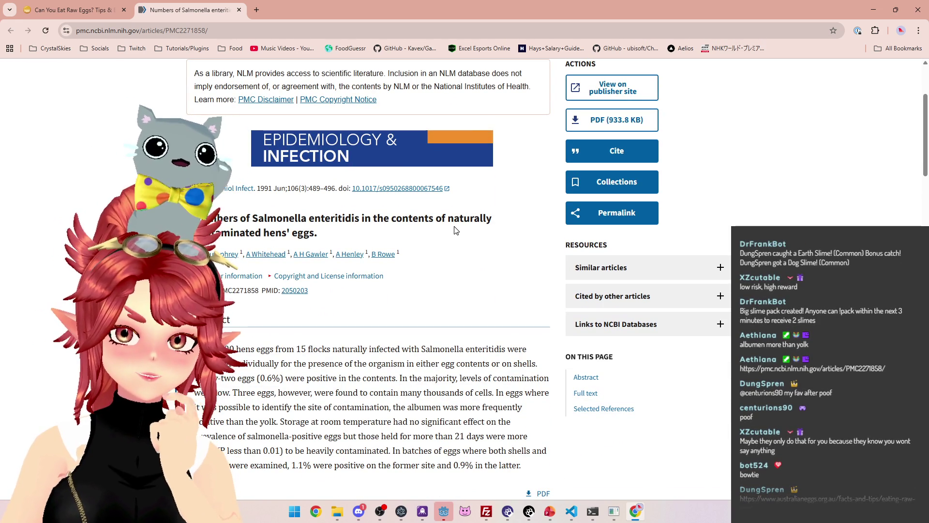
{"action": "scroll", "coordinate": [375, 299], "scroll_direction": "up", "scroll_amount": 3}
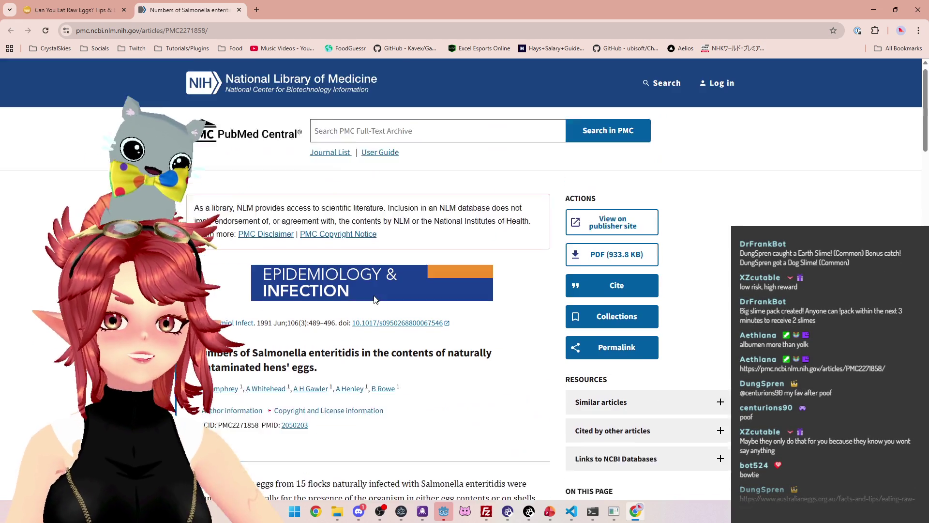
{"action": "scroll", "coordinate": [375, 299], "scroll_direction": "down", "scroll_amount": 3}
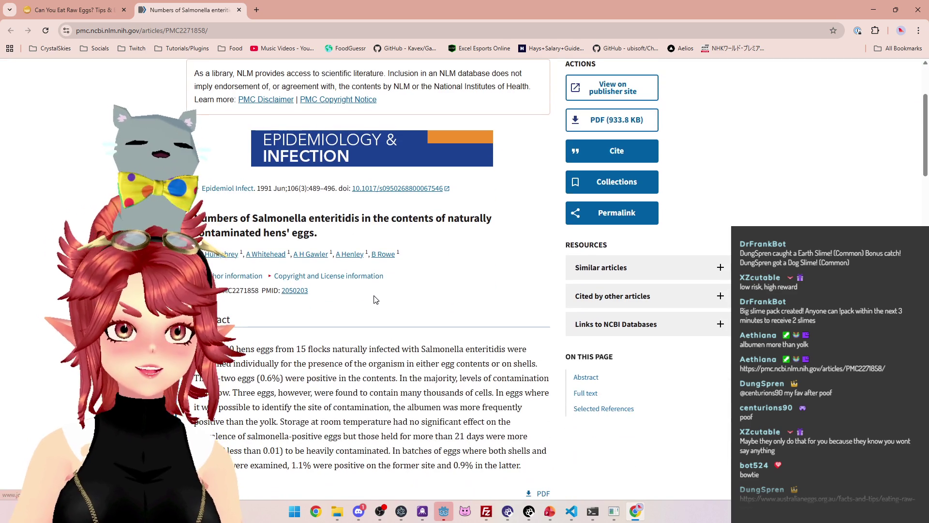
{"action": "scroll", "coordinate": [375, 299], "scroll_direction": "down", "scroll_amount": 1}
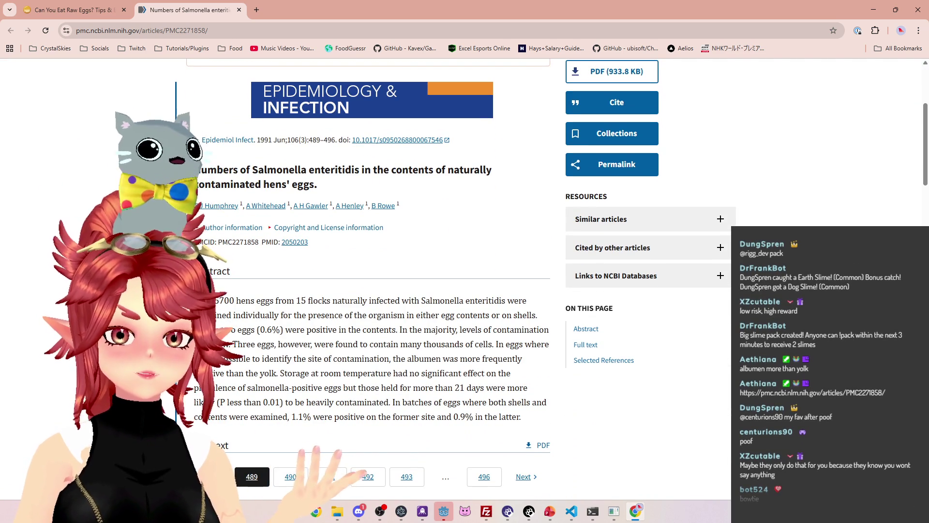
{"action": "scroll", "coordinate": [375, 290], "scroll_direction": "down", "scroll_amount": 2}
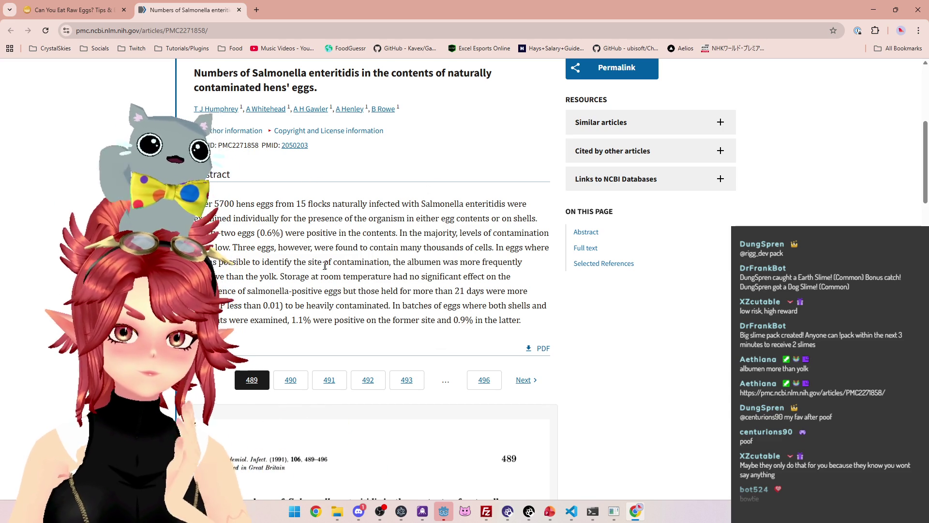
{"action": "left_click_drag", "start_coordinate": [218, 276], "coordinate": [372, 306]}
{"action": "left_click", "coordinate": [418, 320]}
- Continue reading into the first page of the scanned full text, then open a new tab
{"action": "scroll", "coordinate": [360, 279], "scroll_direction": "down", "scroll_amount": 2}
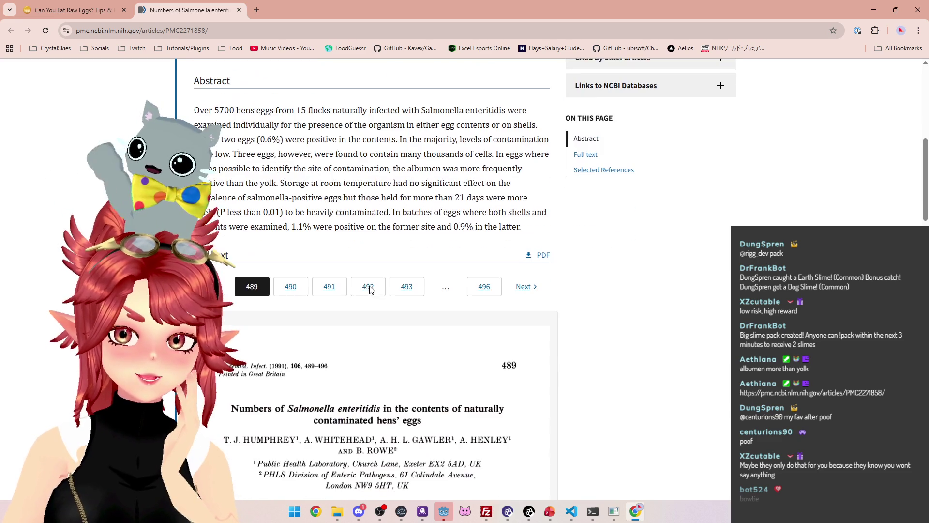
{"action": "scroll", "coordinate": [359, 279], "scroll_direction": "down", "scroll_amount": 3}
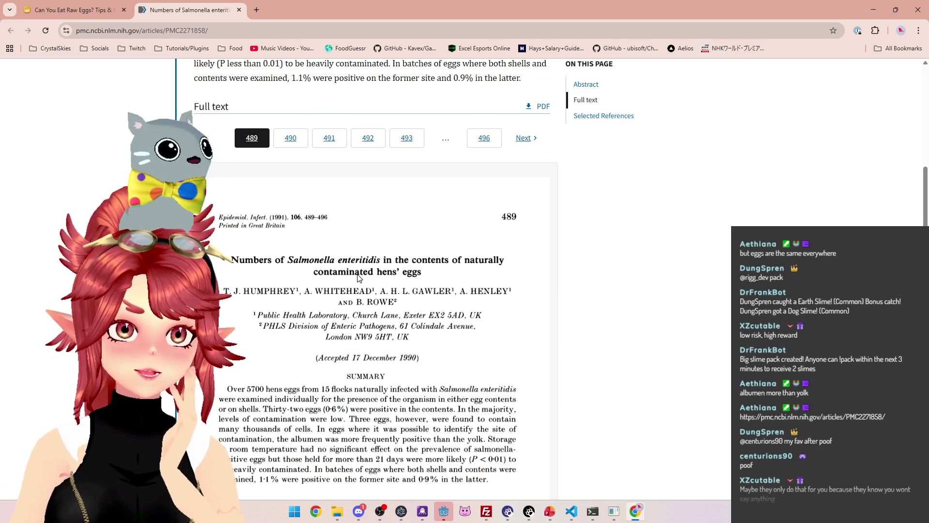
{"action": "scroll", "coordinate": [359, 279], "scroll_direction": "up", "scroll_amount": 2}
{"action": "scroll", "coordinate": [359, 279], "scroll_direction": "up", "scroll_amount": 4}
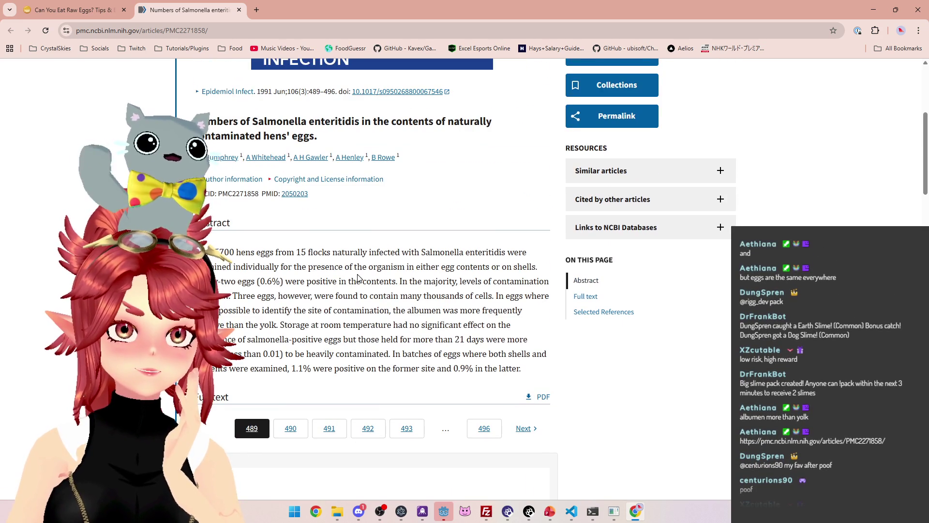
{"action": "scroll", "coordinate": [359, 279], "scroll_direction": "down", "scroll_amount": 1}
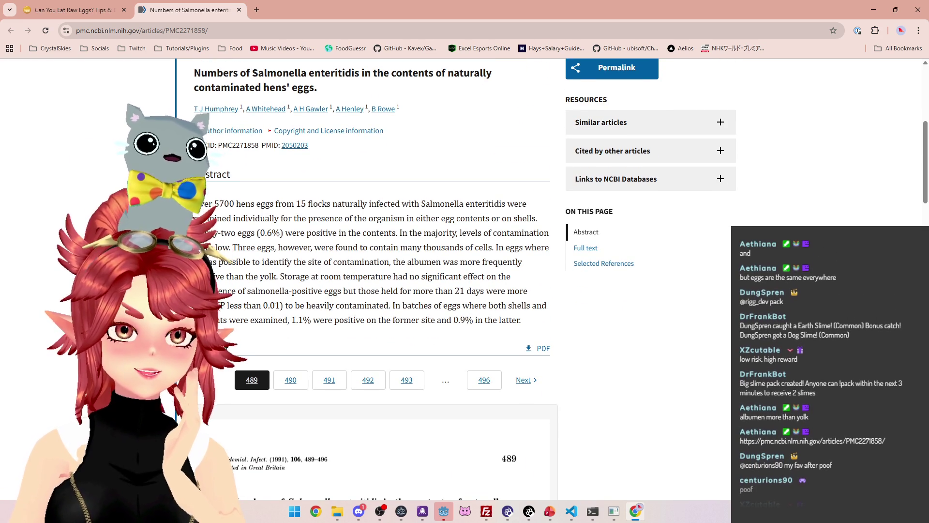
{"action": "scroll", "coordinate": [436, 326], "scroll_direction": "down", "scroll_amount": 1}
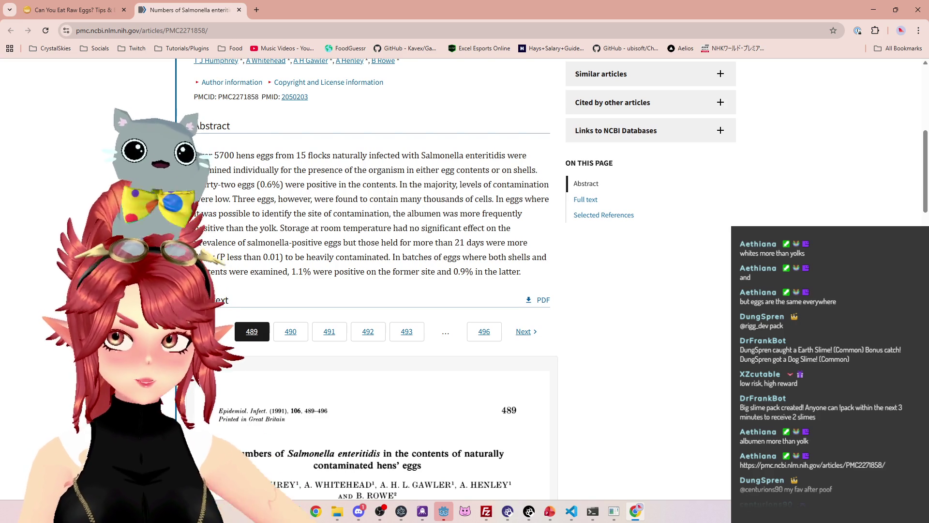
{"action": "scroll", "coordinate": [347, 268], "scroll_direction": "down", "scroll_amount": 1}
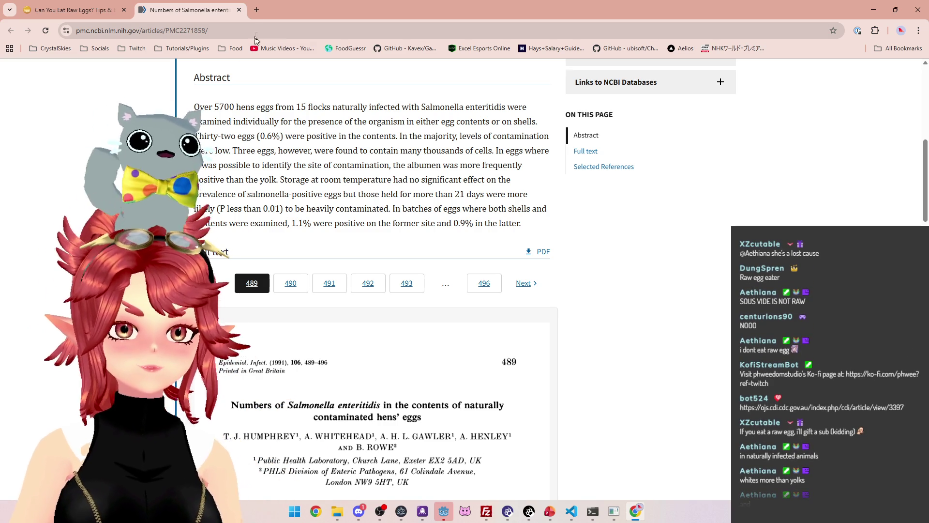
{"action": "left_click", "coordinate": [257, 10]}
- Search Google for 'korean beef raw egg' and show its image results
{"action": "type", "text": "korea"}
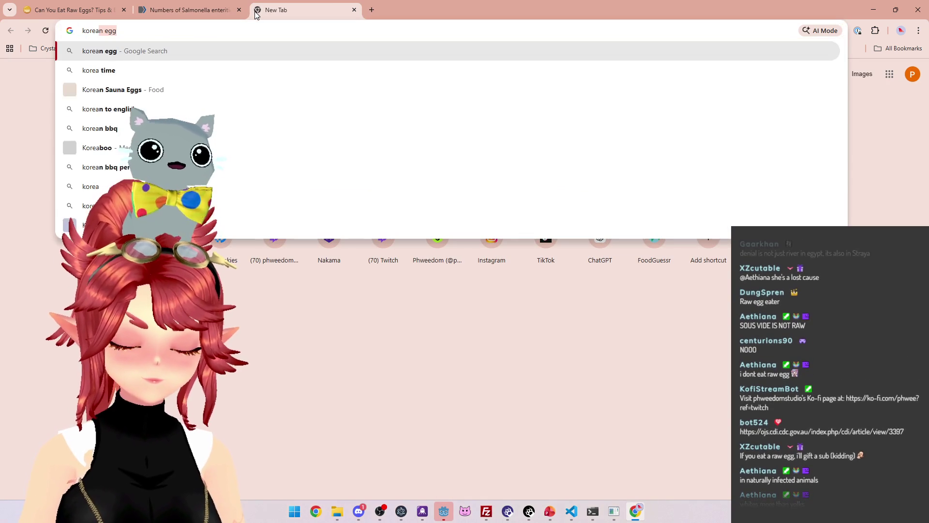
{"action": "type", "text": "n beef raw egg"}
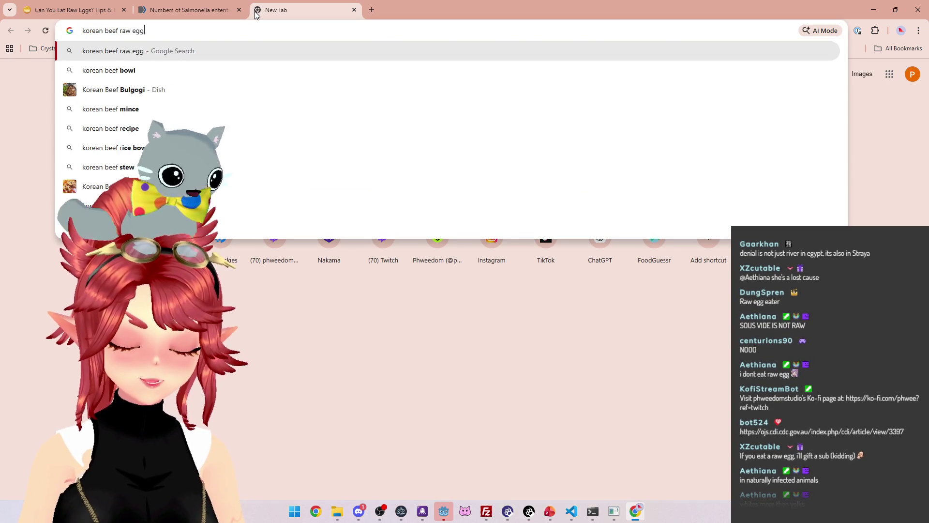
{"action": "key", "text": "Return"}
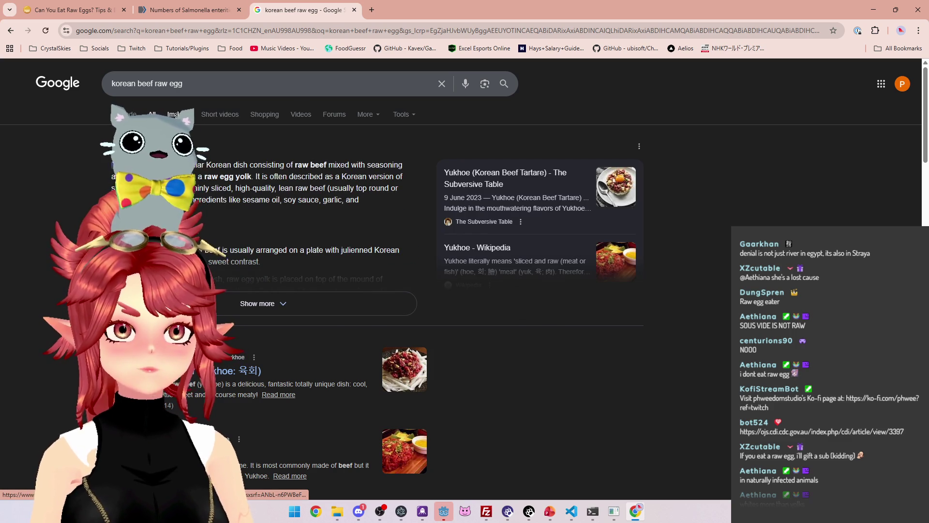
{"action": "left_click", "coordinate": [179, 116]}
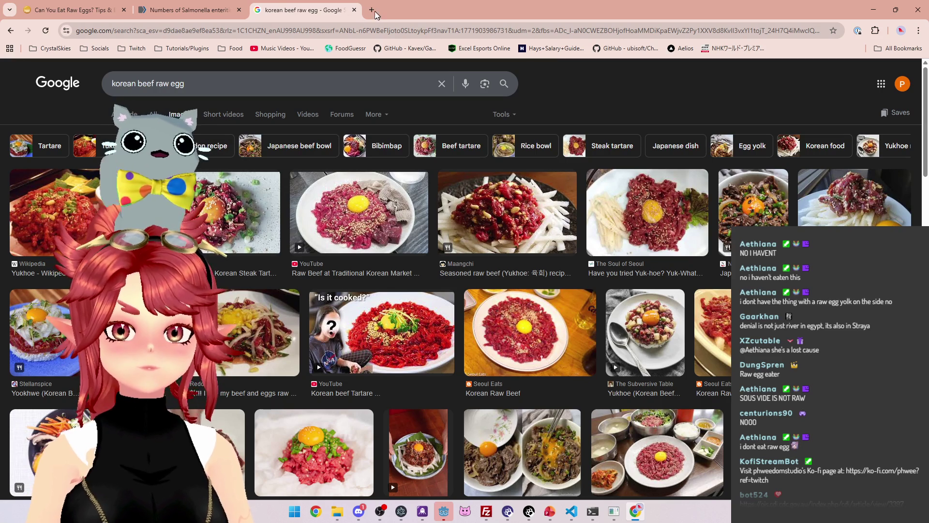
{"action": "left_click", "coordinate": [371, 10]}
- Search 'beef tartare', show its image results, then return to the korean beef tab
{"action": "type", "text": "beef tarta"}
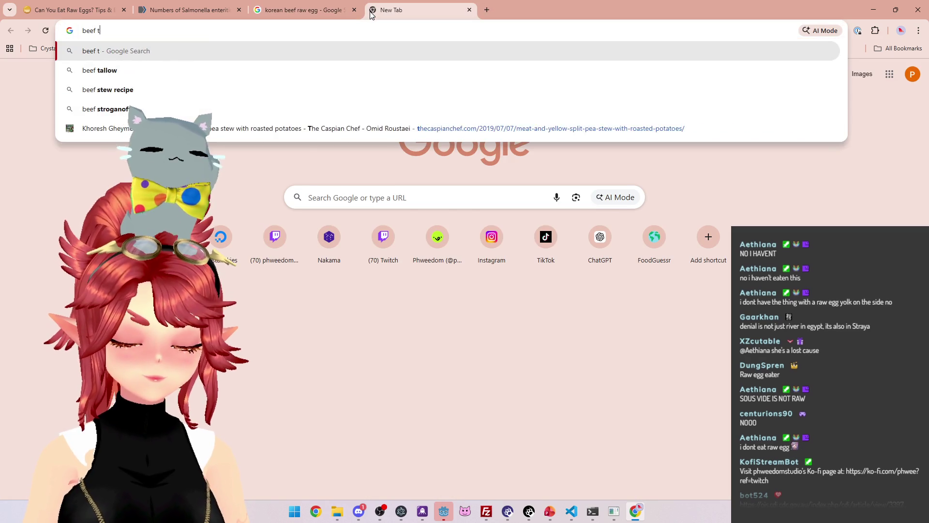
{"action": "type", "text": "re"}
{"action": "key", "text": "Return"}
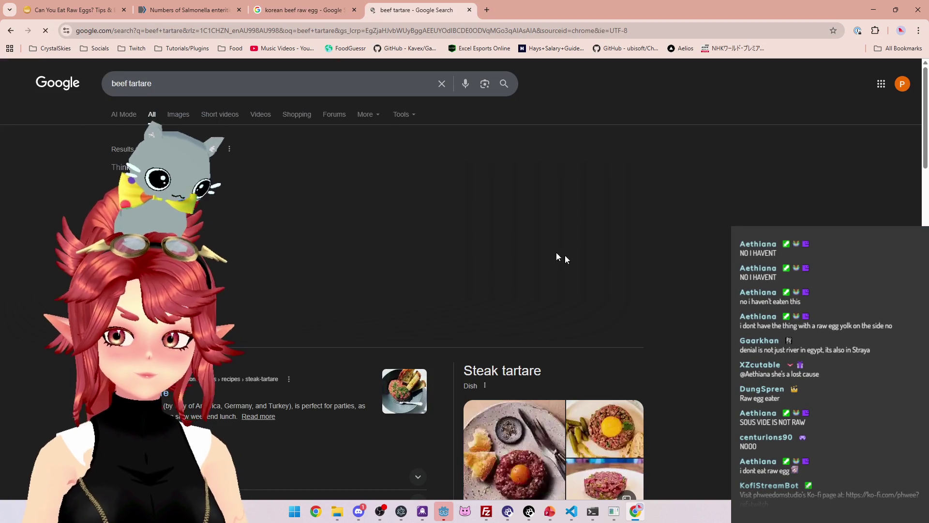
{"action": "left_click", "coordinate": [189, 119]}
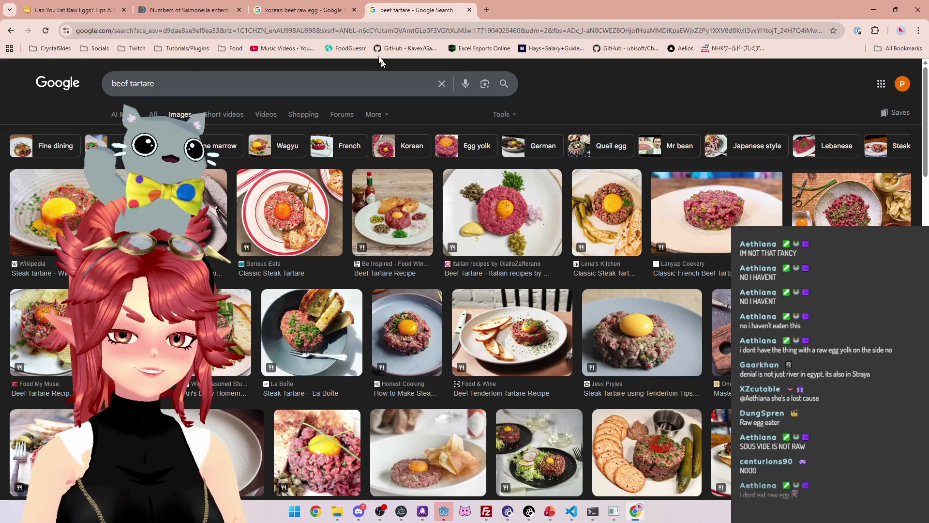
{"action": "mouse_move", "coordinate": [311, 15]}
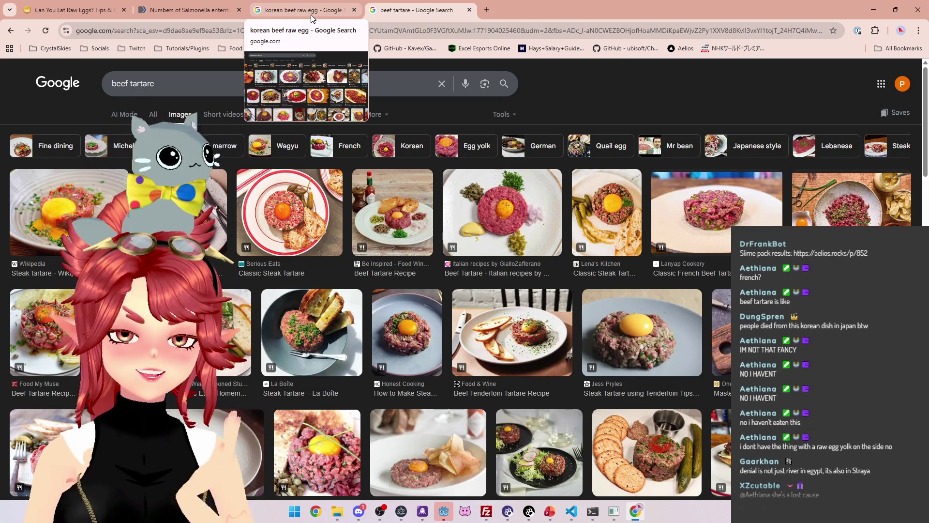
{"action": "left_click", "coordinate": [311, 15]}
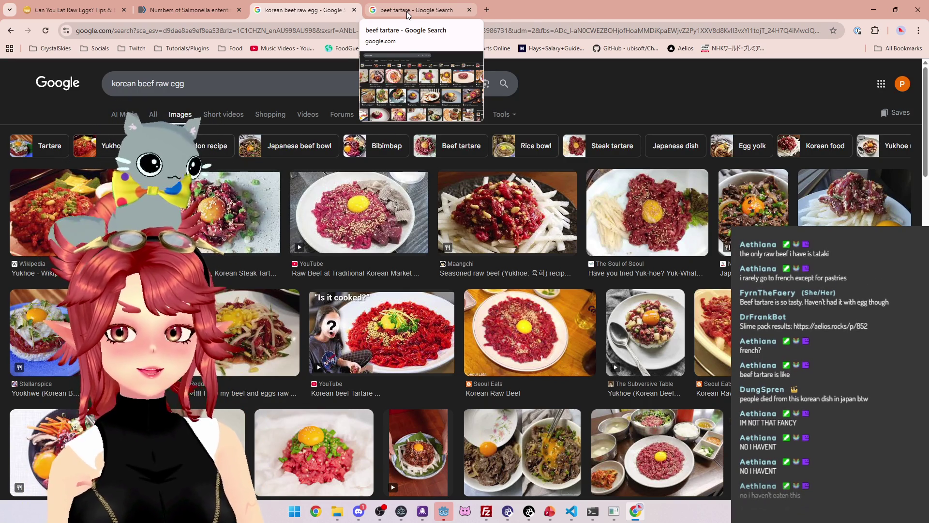
- Return to the beef tartare tab, select its query, and switch to the streaming software
{"action": "left_click", "coordinate": [408, 11]}
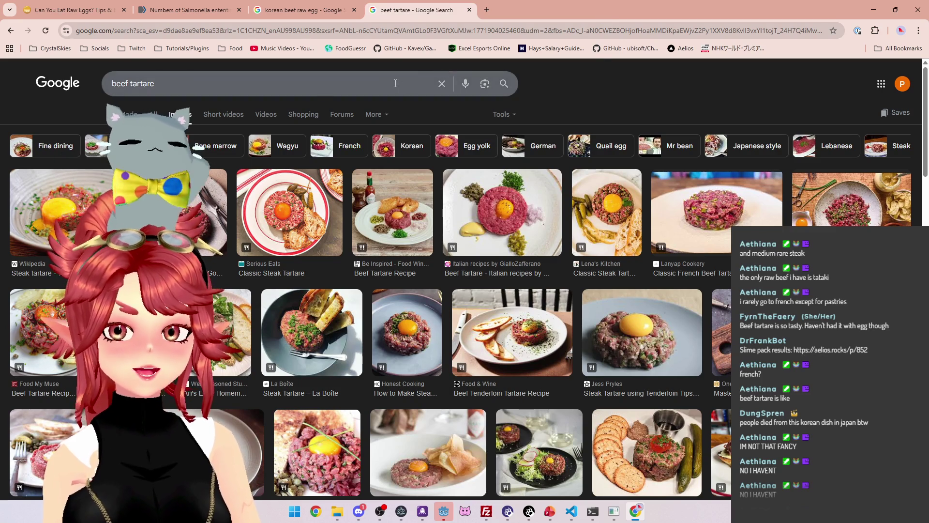
{"action": "key", "text": "ctrl+a"}
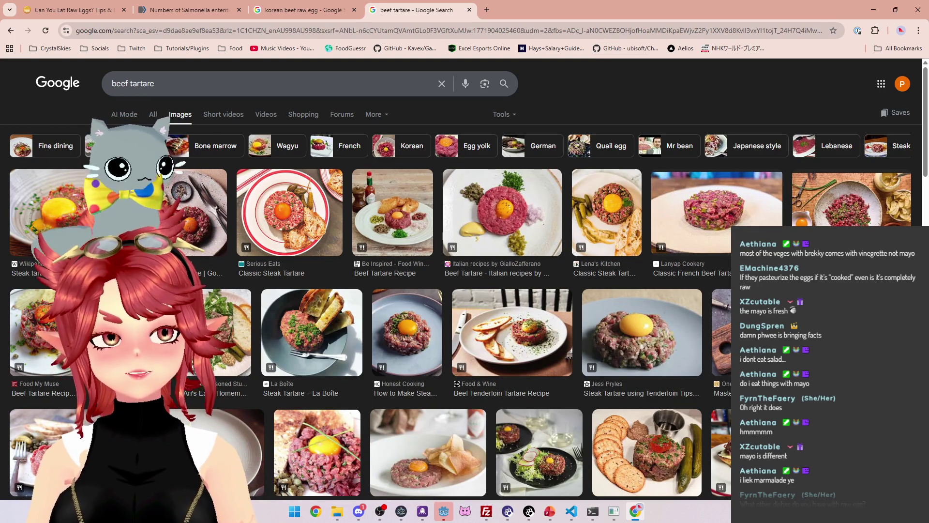
{"action": "key", "text": "alt+Tab"}
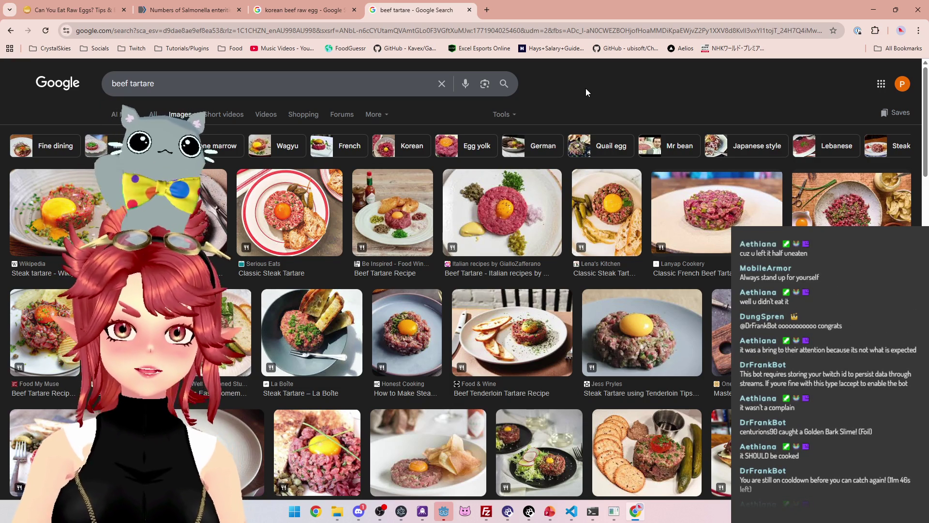
- Close the beef tartare, korean beef raw egg, Salmonella and raw eggs tabs, exiting Chrome
{"action": "left_click", "coordinate": [469, 10]}
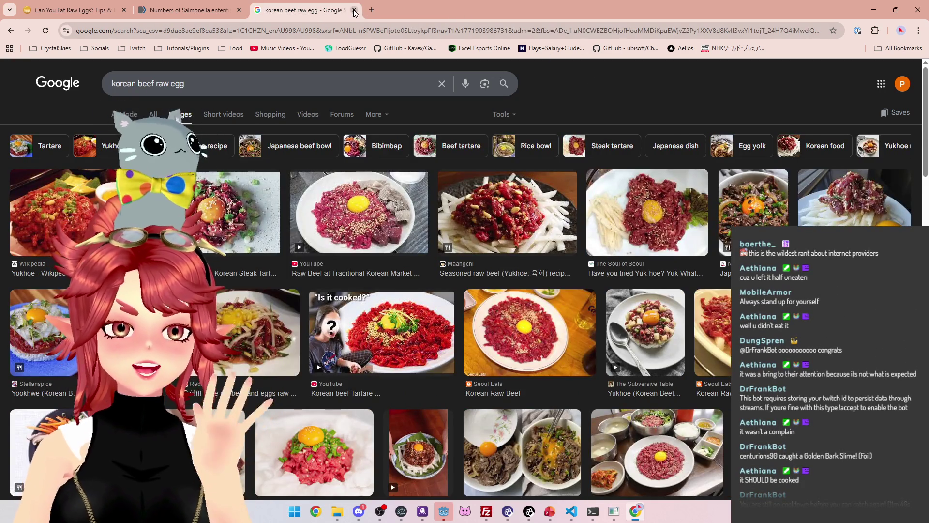
{"action": "left_click", "coordinate": [355, 10]}
{"action": "left_click", "coordinate": [239, 10]}
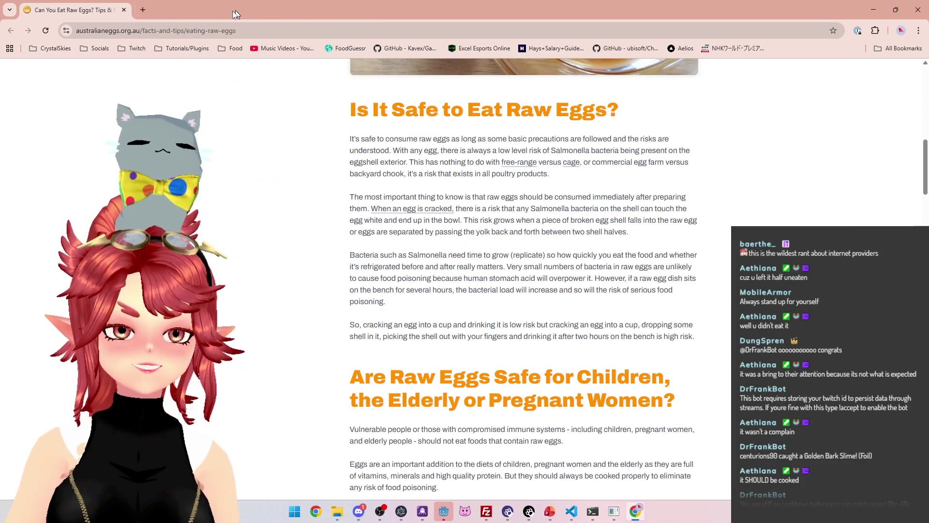
{"action": "left_click", "coordinate": [121, 10]}
- Enter a display name and lobby name 'asddd', then try creating the lobby
{"action": "mouse_move", "coordinate": [549, 51]}
{"action": "left_mouse_down"}
{"action": "mouse_move", "coordinate": [583, 143]}
{"action": "mouse_move", "coordinate": [583, 181]}
{"action": "mouse_move", "coordinate": [582, 79]}
{"action": "left_mouse_up"}
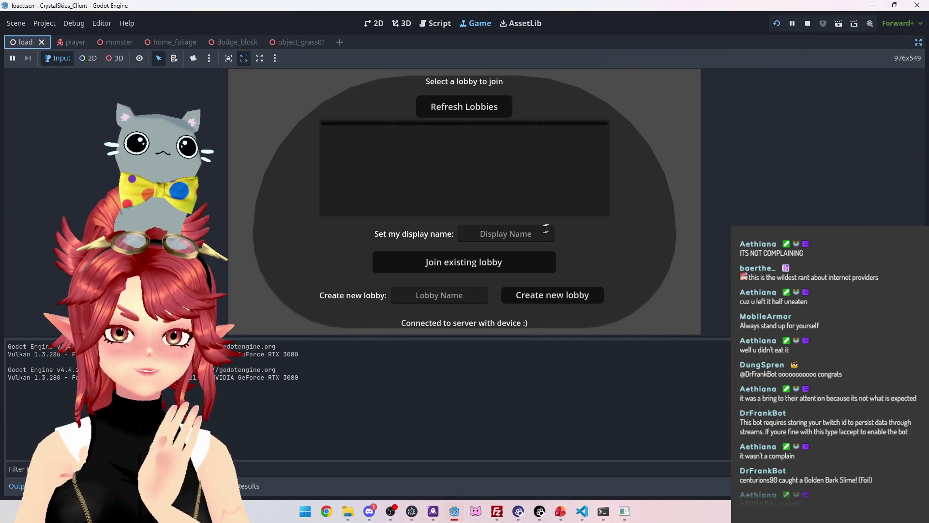
{"action": "left_click", "coordinate": [526, 231]}
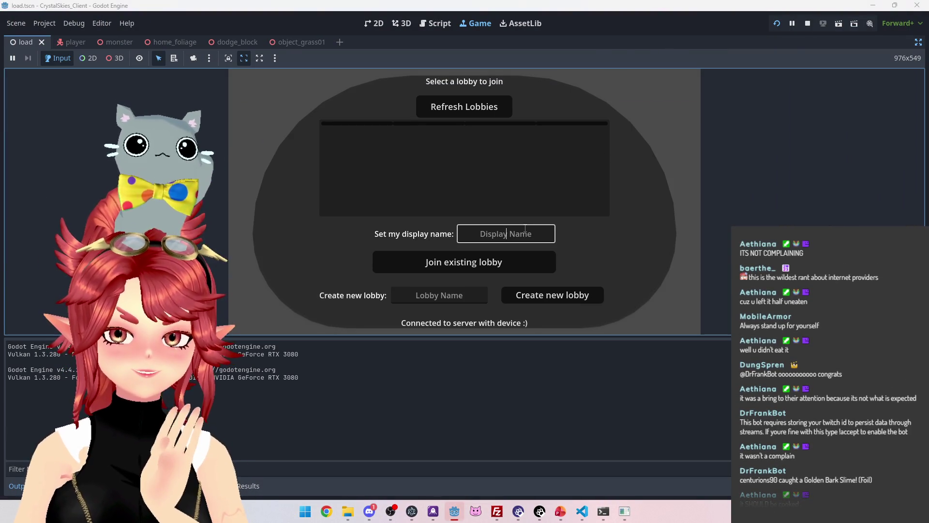
{"action": "type", "text": "Phwee"}
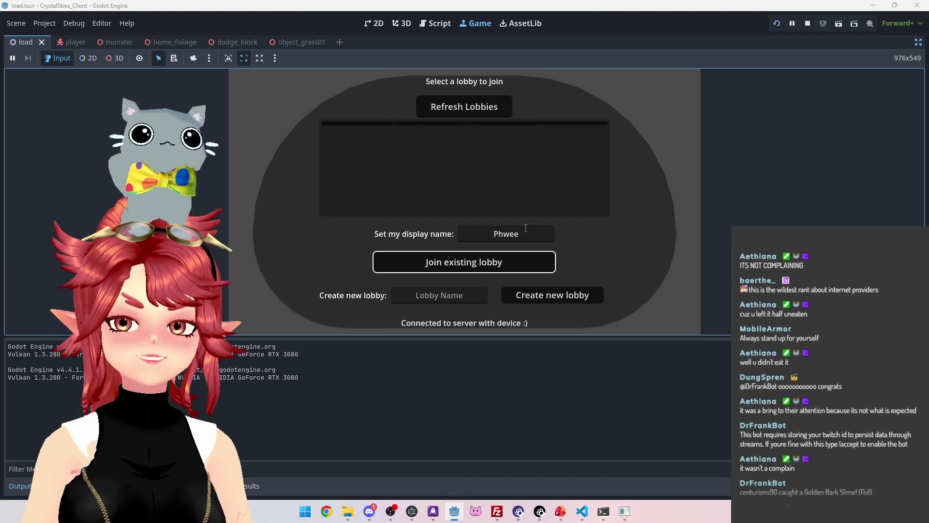
{"action": "left_click", "coordinate": [439, 294]}
{"action": "type", "text": "asddd"}
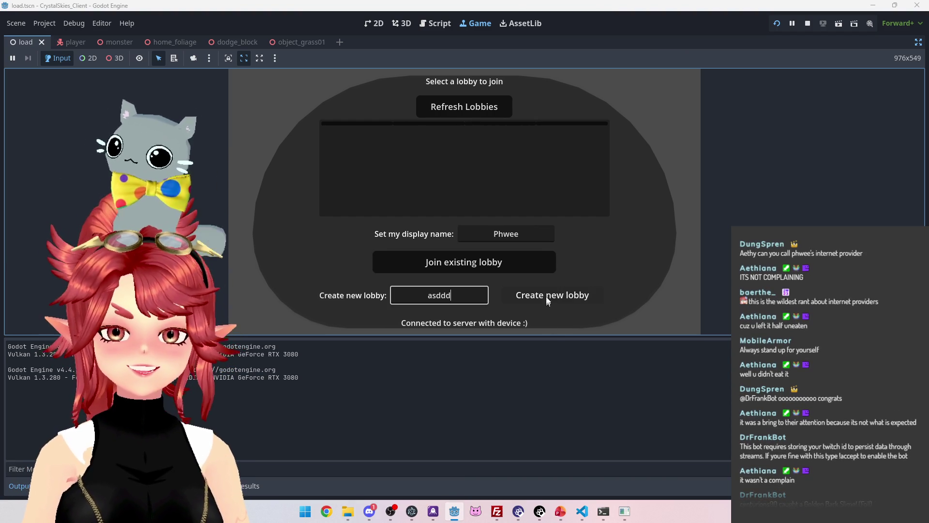
{"action": "left_click", "coordinate": [544, 295]}
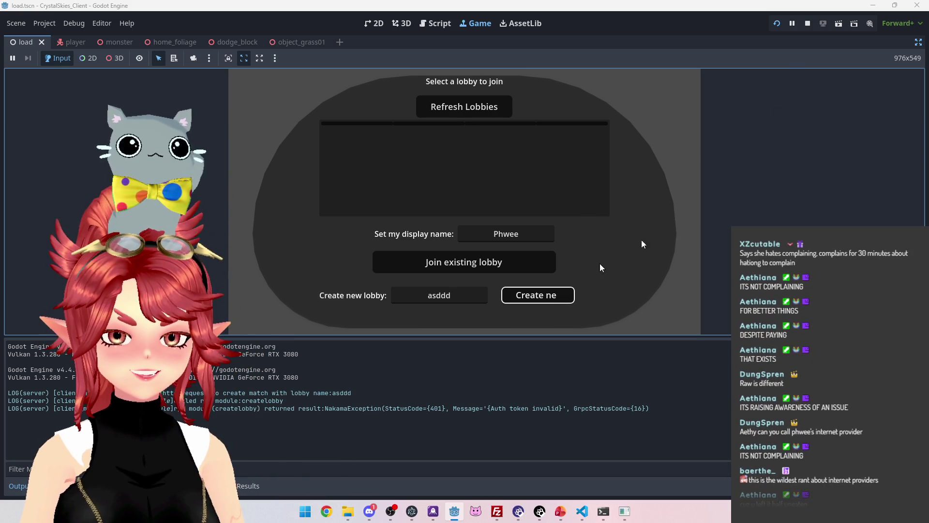
- Stop and rerun the project, then focus the Display Name field
{"action": "left_click", "coordinate": [808, 23]}
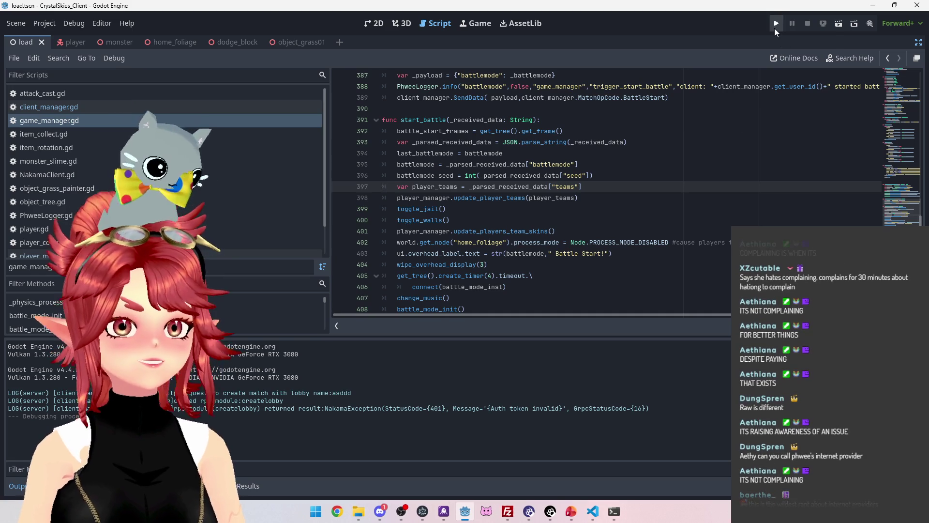
{"action": "left_click", "coordinate": [774, 28]}
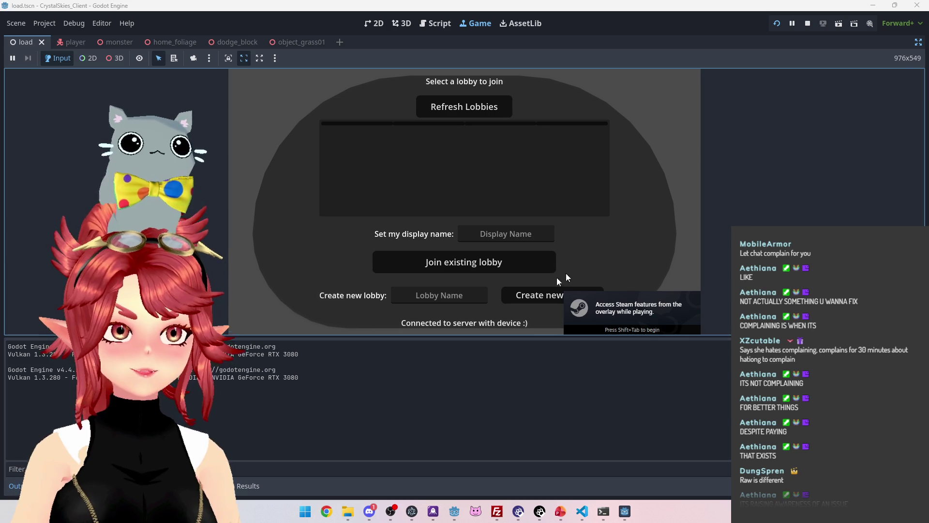
{"action": "left_click", "coordinate": [495, 236]}
- Enter a display name and lobby name 'asdd' and create the lobby, loading the 3D world
{"action": "type", "text": "Phwee"}
{"action": "key", "text": "Tab"}
{"action": "key", "text": "Tab"}
{"action": "type", "text": "asdd"}
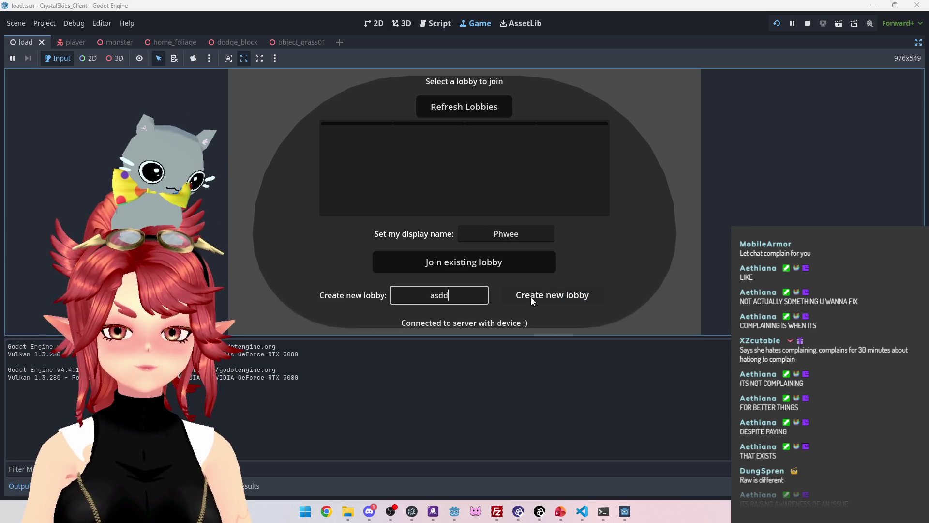
{"action": "left_click", "coordinate": [532, 300]}
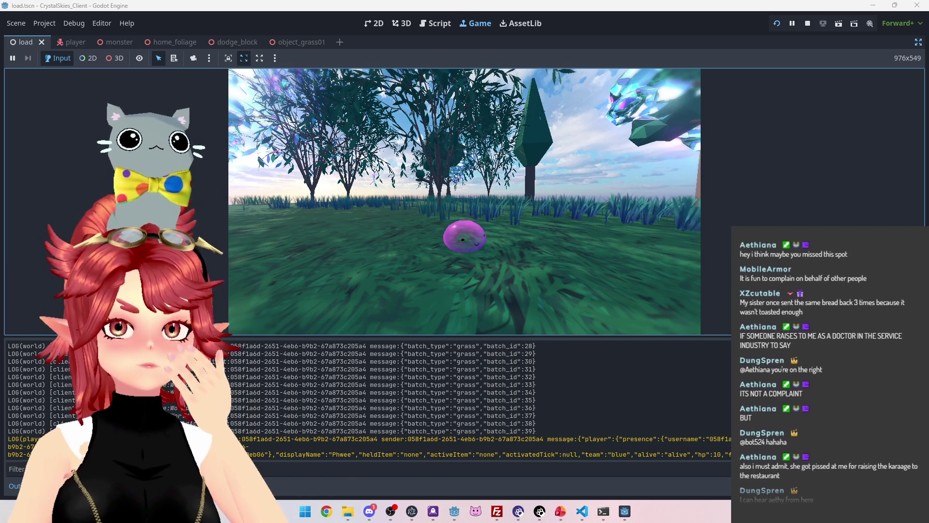
{"action": "key", "text": "Escape"}
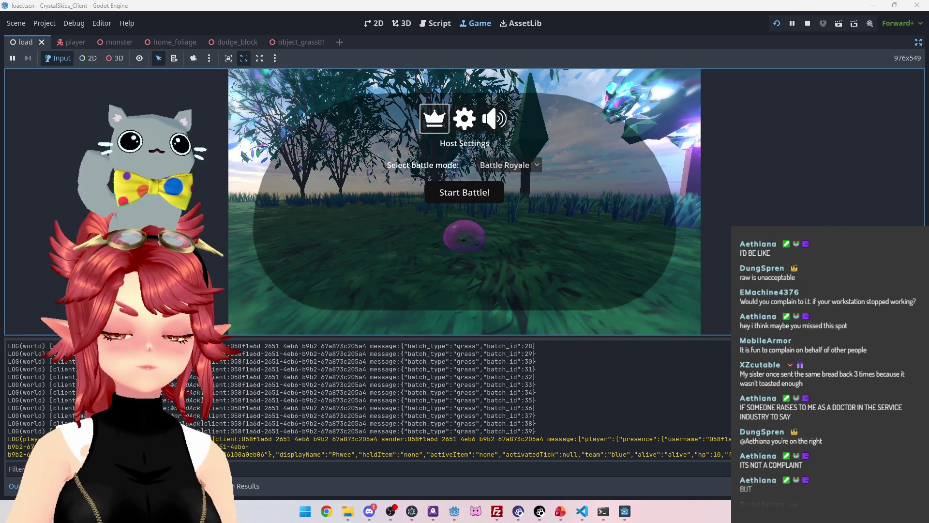
{"action": "left_click", "coordinate": [670, 207]}
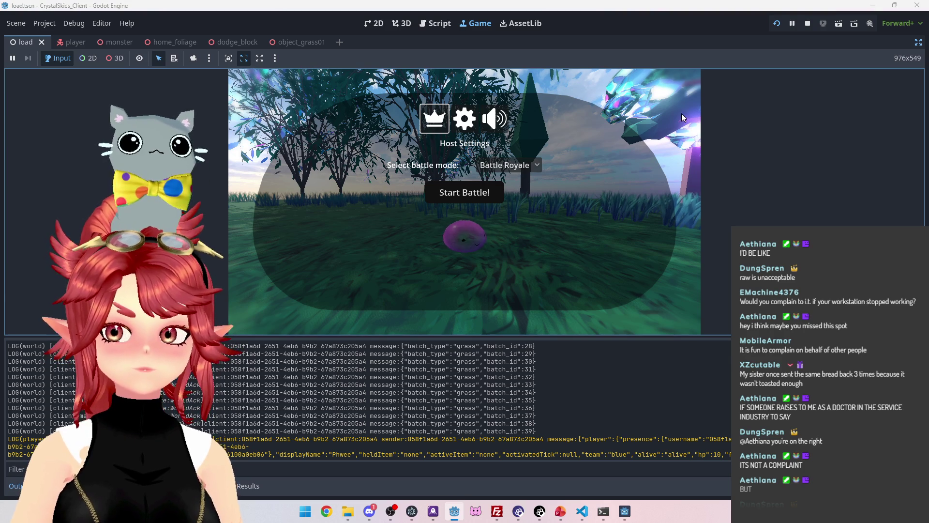
{"action": "left_click", "coordinate": [681, 113]}
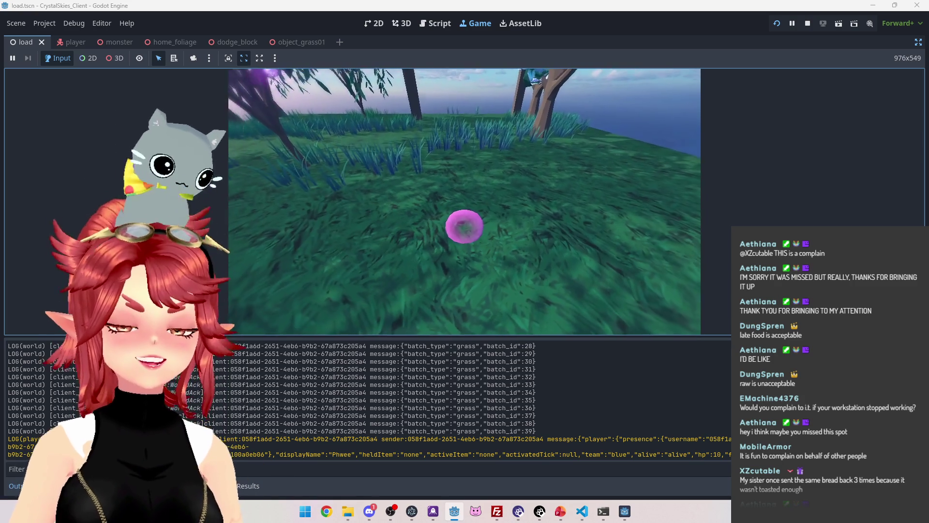
{"action": "key", "text": "Escape"}
- Set the battle mode to Grass Painter and start the battle
{"action": "left_click", "coordinate": [512, 167]}
{"action": "left_click", "coordinate": [518, 212]}
{"action": "left_click", "coordinate": [466, 200]}
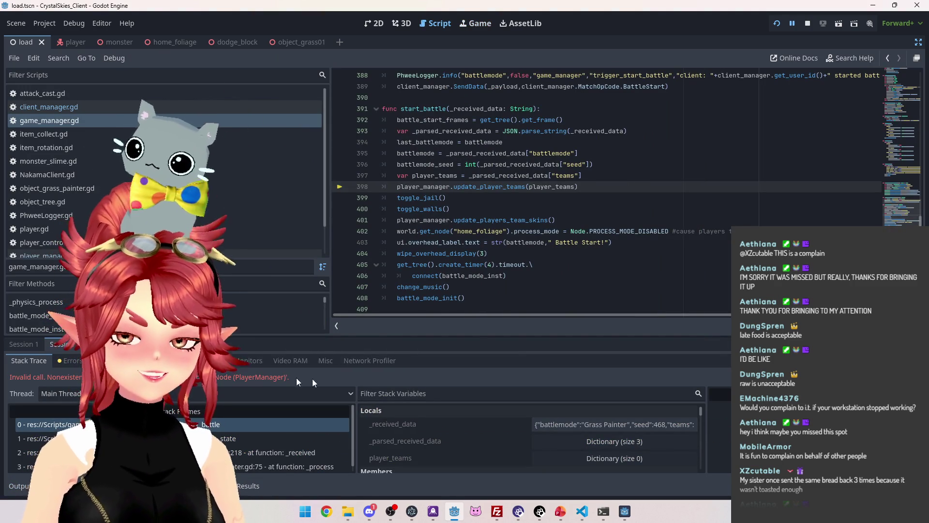
- Enlarge the debugger and expand _parsed_received_data to reveal the empty teams dictionary
{"action": "left_click_drag", "start_coordinate": [611, 342], "coordinate": [644, 243]}
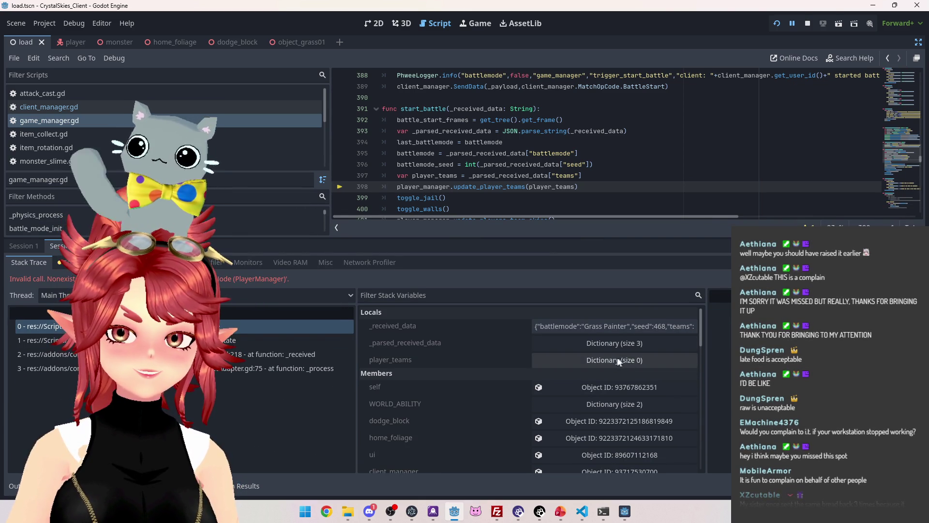
{"action": "left_click", "coordinate": [598, 344]}
{"action": "left_click", "coordinate": [554, 395]}
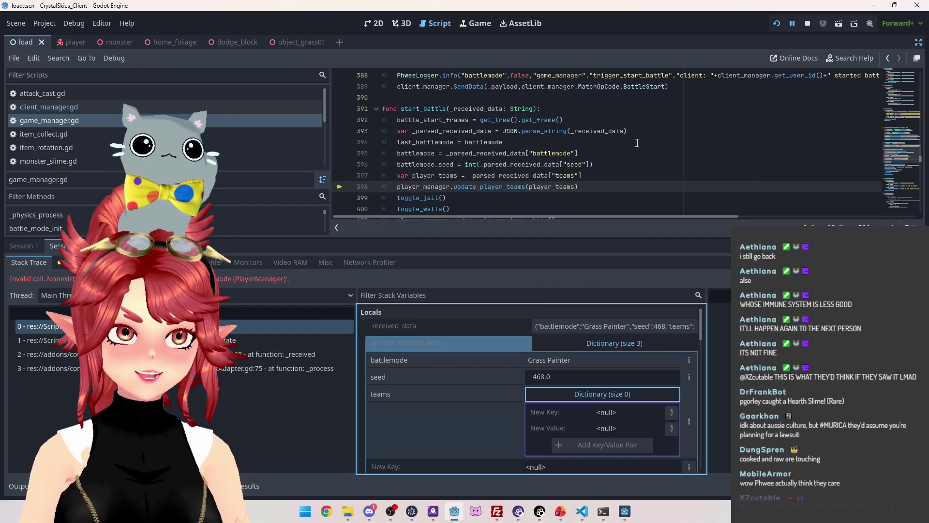
{"action": "mouse_move", "coordinate": [633, 238]}
{"action": "left_mouse_down"}
{"action": "mouse_move", "coordinate": [622, 256]}
{"action": "mouse_move", "coordinate": [616, 248]}
{"action": "left_mouse_up"}
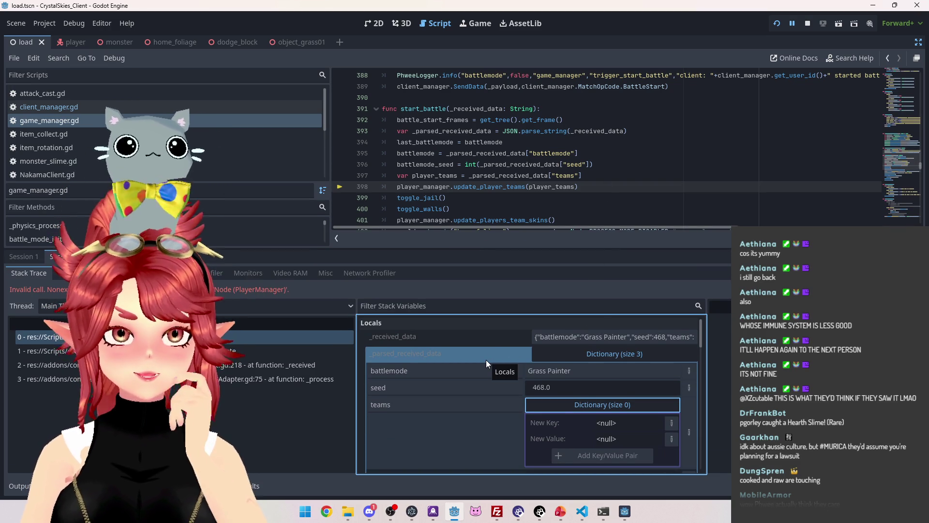
- Examine lines 397–399 of the paused start_battle script
{"action": "scroll", "coordinate": [487, 360], "scroll_direction": "down", "scroll_amount": 1}
{"action": "scroll", "coordinate": [486, 359], "scroll_direction": "up", "scroll_amount": 1}
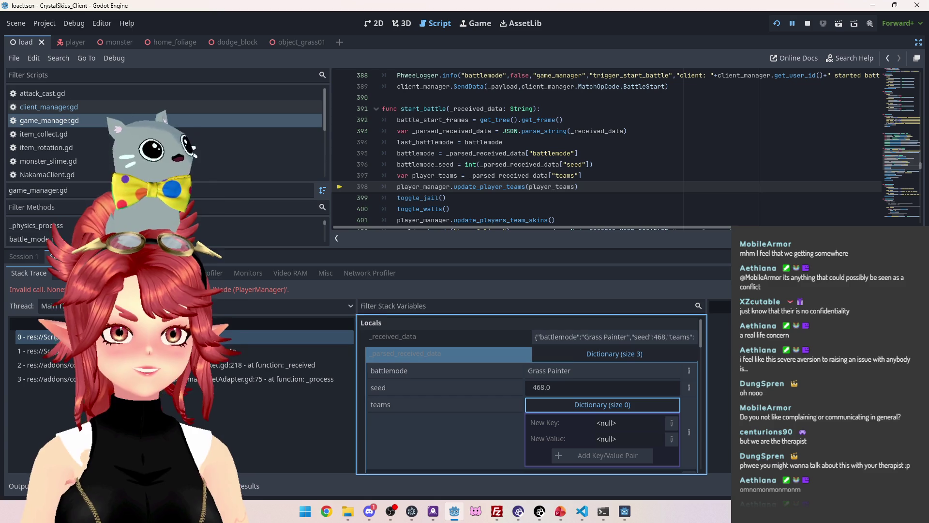
{"action": "left_click", "coordinate": [629, 177]}
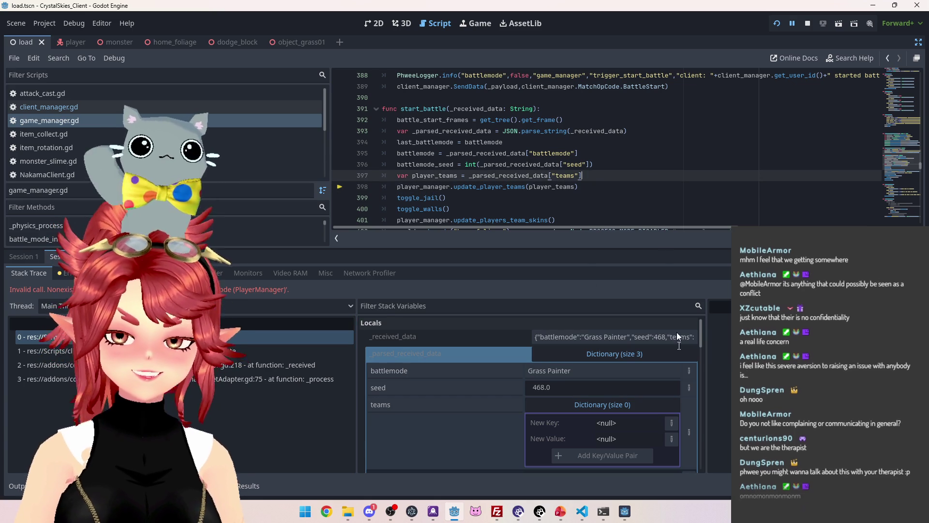
{"action": "left_click", "coordinate": [611, 198]}
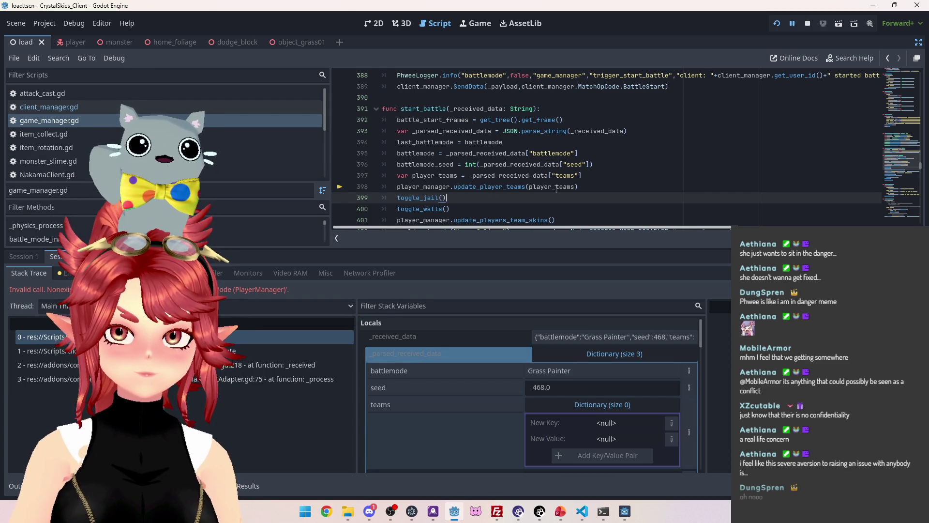
- Expand the teams Dictionary (size 0) in _received_data to confirm it is empty, then switch to VS Code
{"action": "mouse_move", "coordinate": [556, 190]}
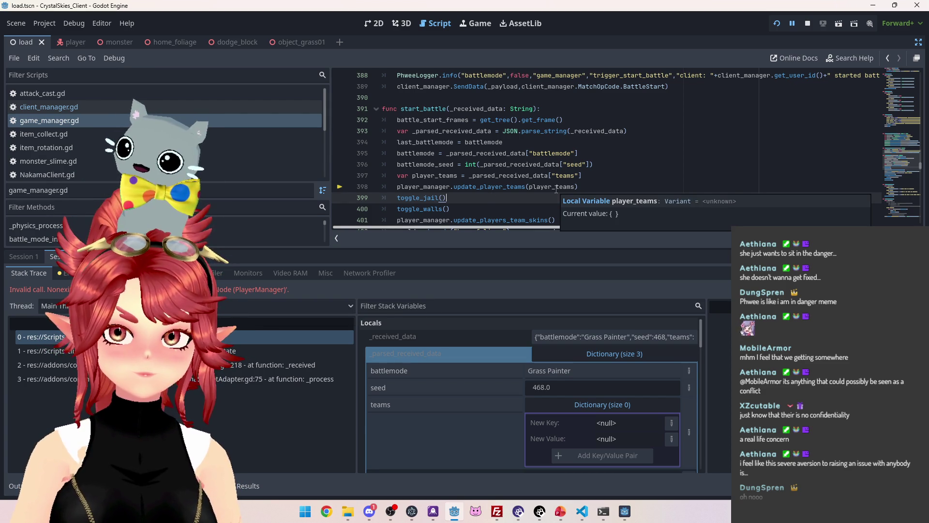
{"action": "left_click_drag", "start_coordinate": [641, 336], "coordinate": [699, 339]}
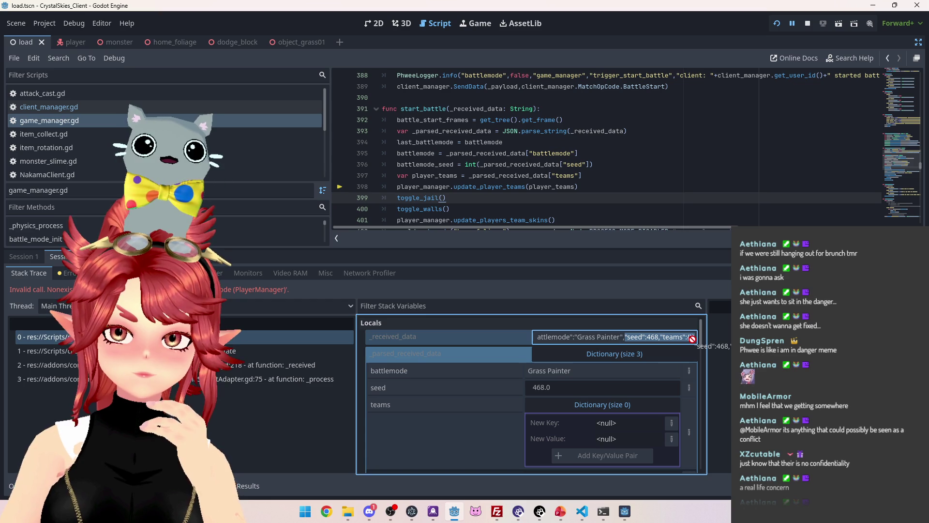
{"action": "scroll", "coordinate": [446, 382], "scroll_direction": "down", "scroll_amount": 2}
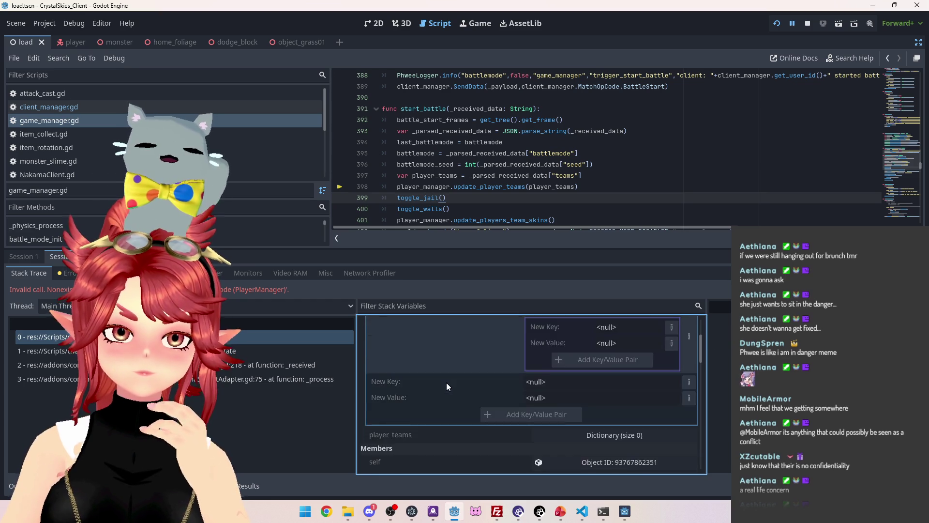
{"action": "left_click", "coordinate": [631, 348]}
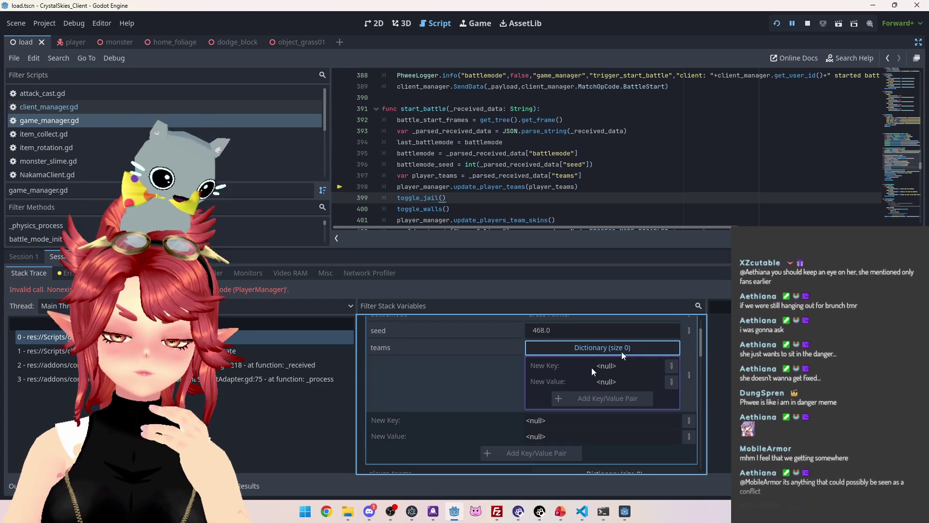
{"action": "left_click", "coordinate": [581, 508]}
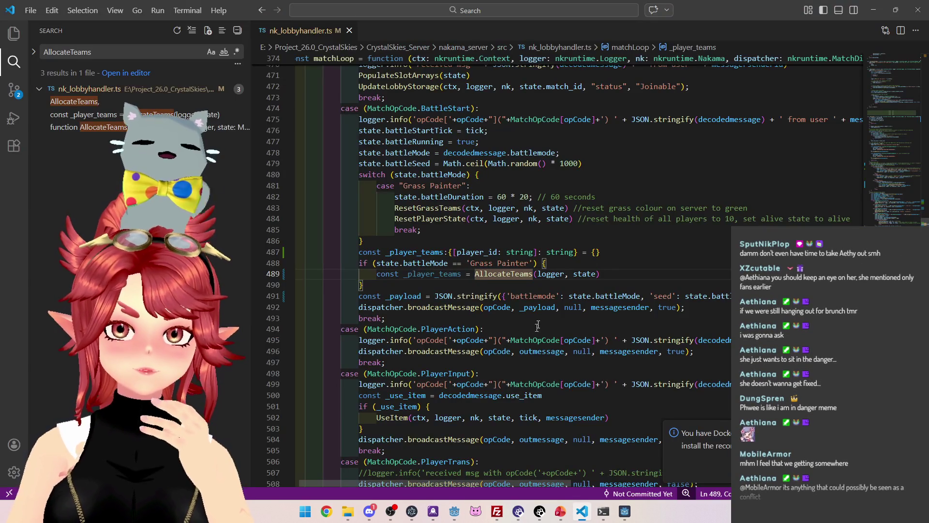
- Select _player_teams on line 489, jump to the AllocateTeams definition, then return to Godot
{"action": "double_click", "coordinate": [455, 275]}
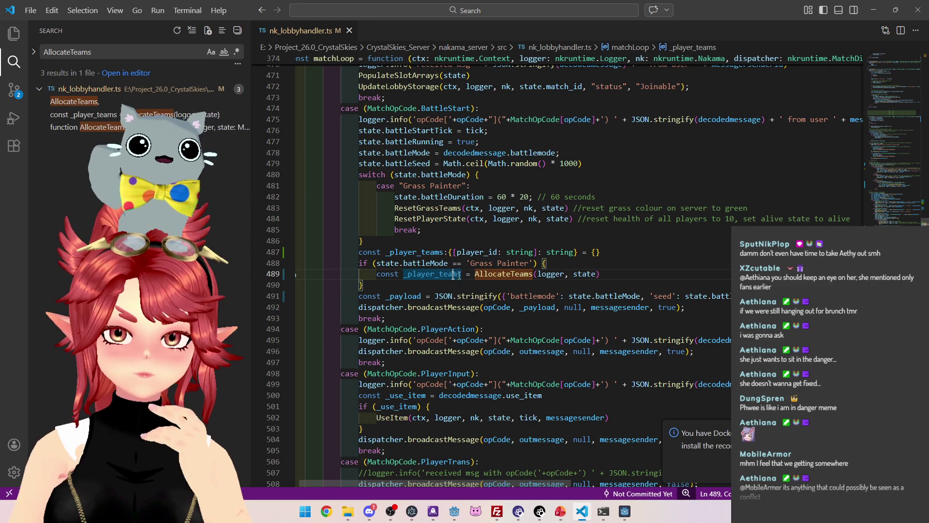
{"action": "left_click", "coordinate": [503, 274], "text": "ctrl"}
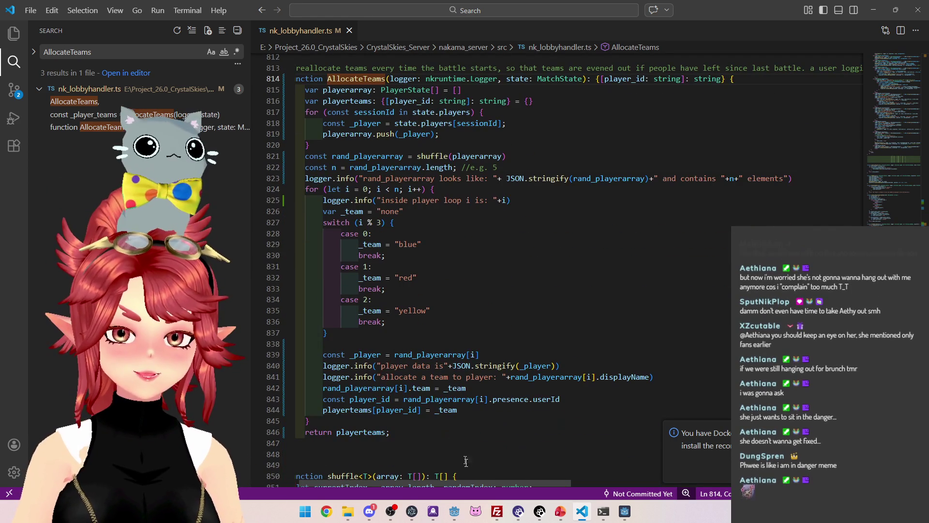
{"action": "left_click", "coordinate": [874, 10]}
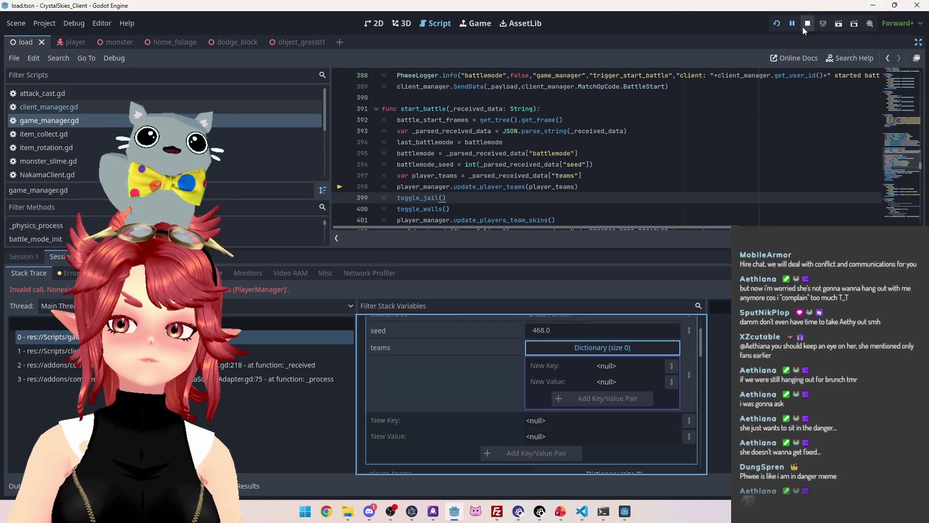
- Stop the running game and debug session, then refocus the Godot editor
{"action": "left_click", "coordinate": [807, 23]}
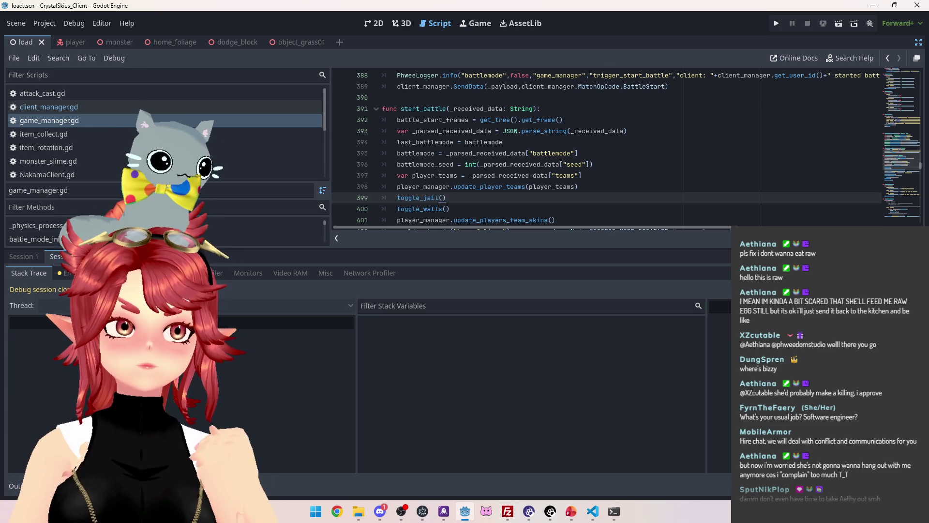
{"action": "key", "text": "alt+Tab"}
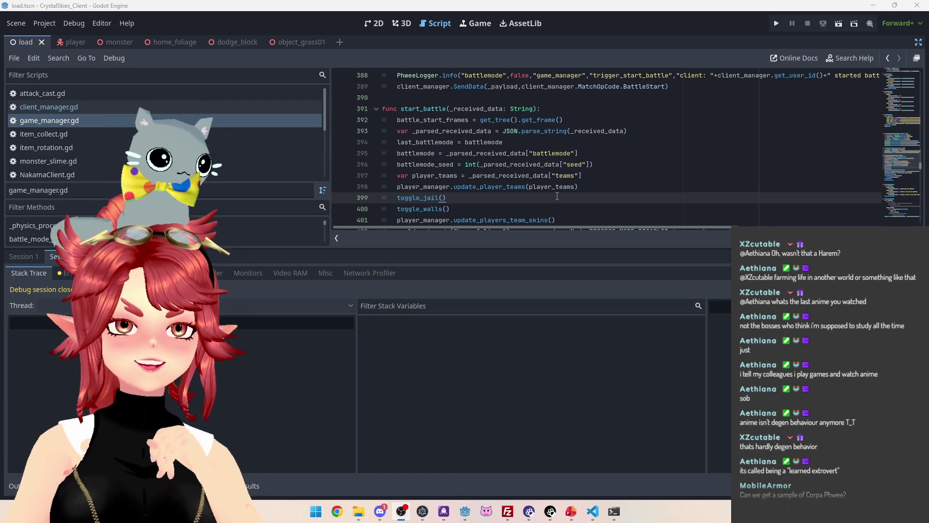
{"action": "left_click", "coordinate": [472, 199]}
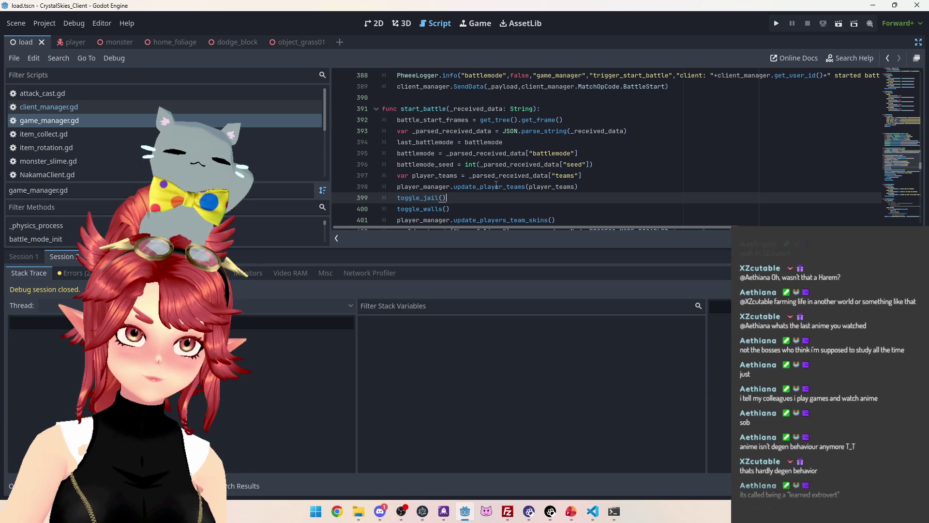
- Examine the update_player_teams call on line 398 of game_manager.gd's start_battle
{"action": "left_click", "coordinate": [455, 187]}
{"action": "double_click", "coordinate": [456, 187]}
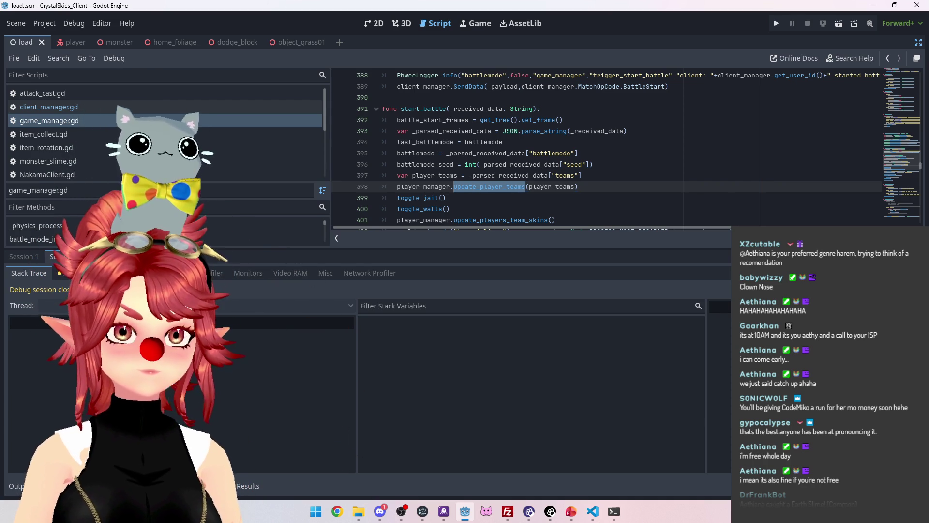
{"action": "left_click", "coordinate": [588, 185]}
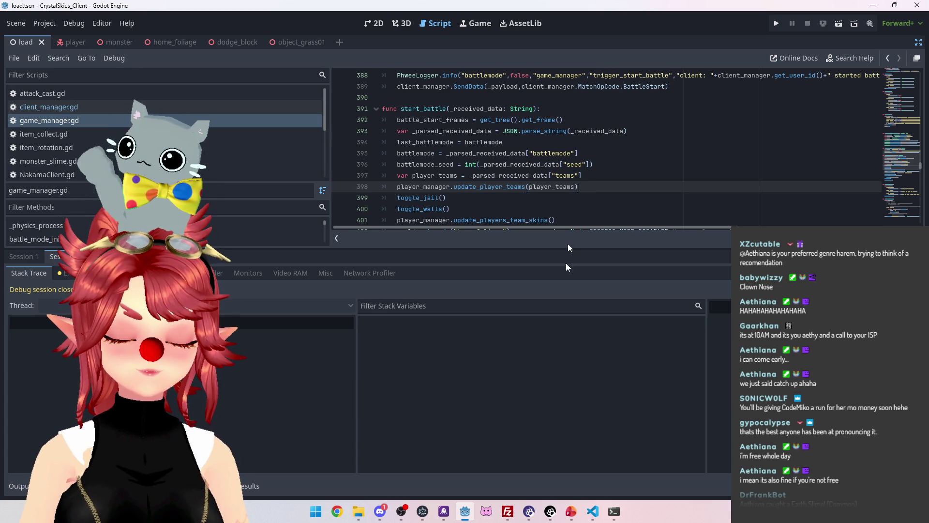
{"action": "left_click", "coordinate": [593, 512]}
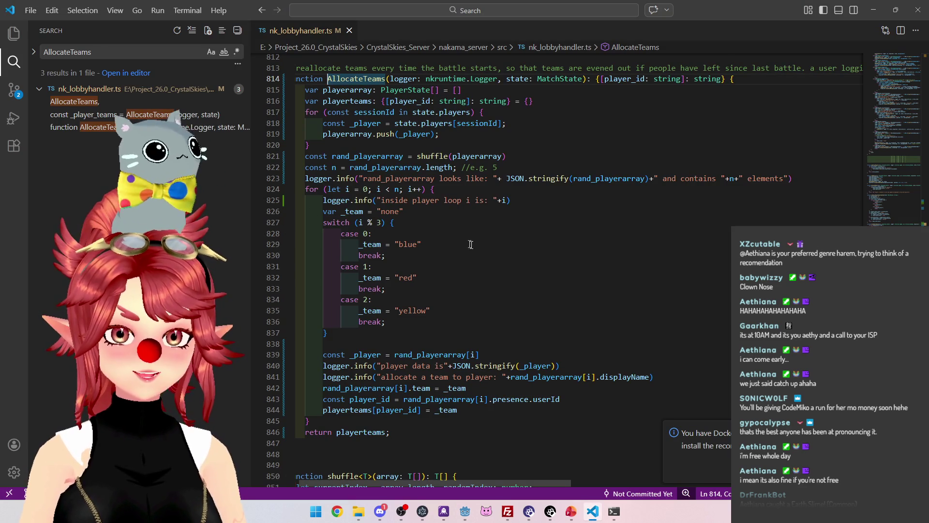
- Copy the logger.info(" opening from line 841 onto a new line after line 844's playerteams assignment
{"action": "scroll", "coordinate": [471, 245], "scroll_direction": "down", "scroll_amount": 2}
{"action": "mouse_move", "coordinate": [336, 384]}
{"action": "left_mouse_down"}
{"action": "mouse_move", "coordinate": [373, 383]}
{"action": "mouse_move", "coordinate": [397, 361]}
{"action": "mouse_move", "coordinate": [414, 361]}
{"action": "left_mouse_up"}
{"action": "left_click", "coordinate": [478, 358]}
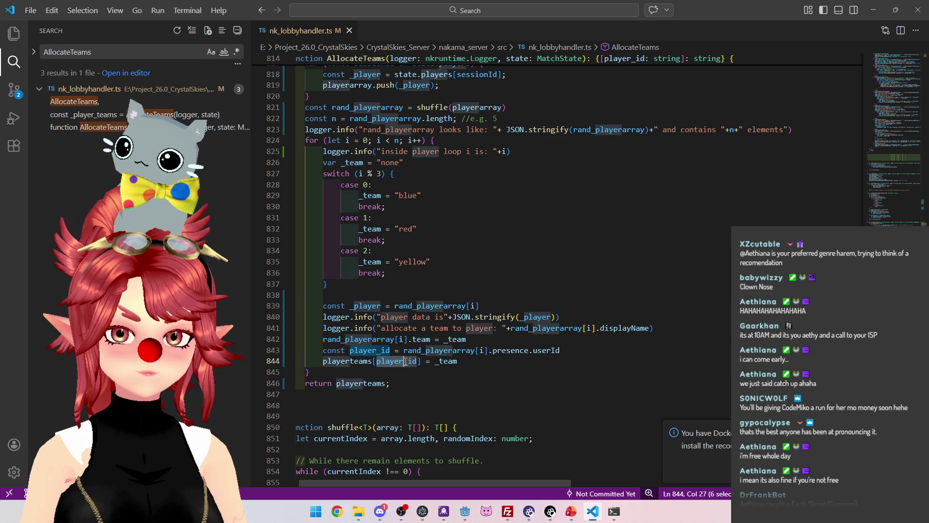
{"action": "left_click", "coordinate": [470, 360]}
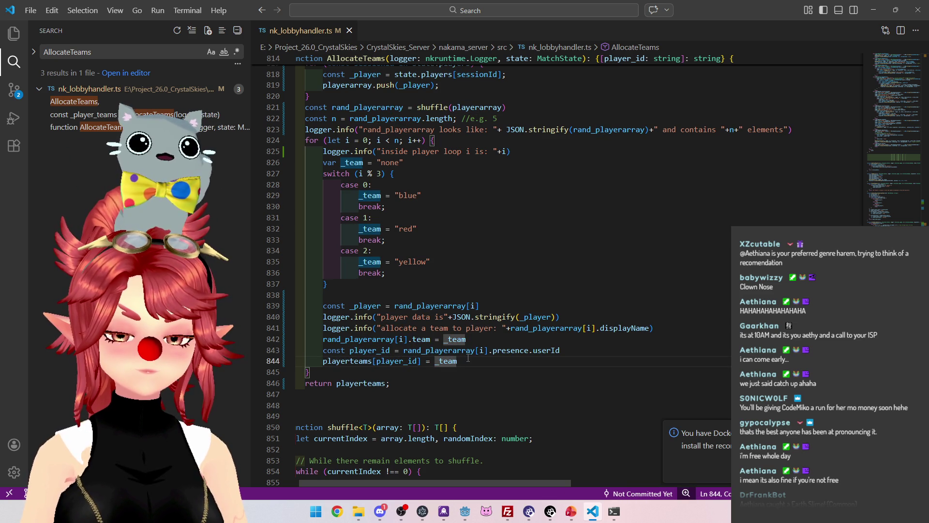
{"action": "left_click", "coordinate": [324, 328]}
{"action": "left_click", "coordinate": [386, 327], "text": "shift"}
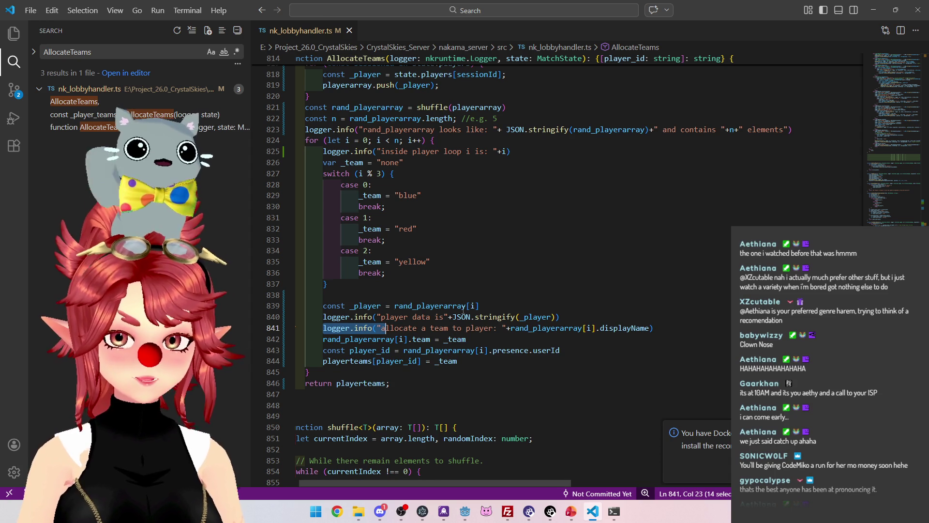
{"action": "key", "text": "Down"}
{"action": "key", "text": "Down"}
{"action": "key", "text": "Down"}
{"action": "key", "text": "End"}
{"action": "key", "text": "Return"}
{"action": "key", "text": "ctrl+v"}
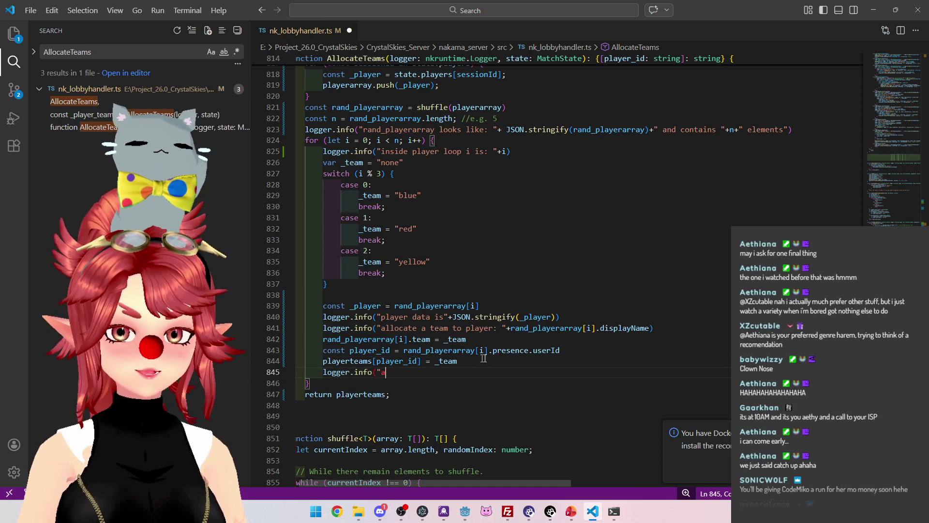
- Draft the log text 'playerid( ) is assigned to team( )' with + concatenation markers on line 845
{"action": "type", "text": "a"}
{"action": "key", "text": "BackSpace"}
{"action": "type", "text": "playerid:"}
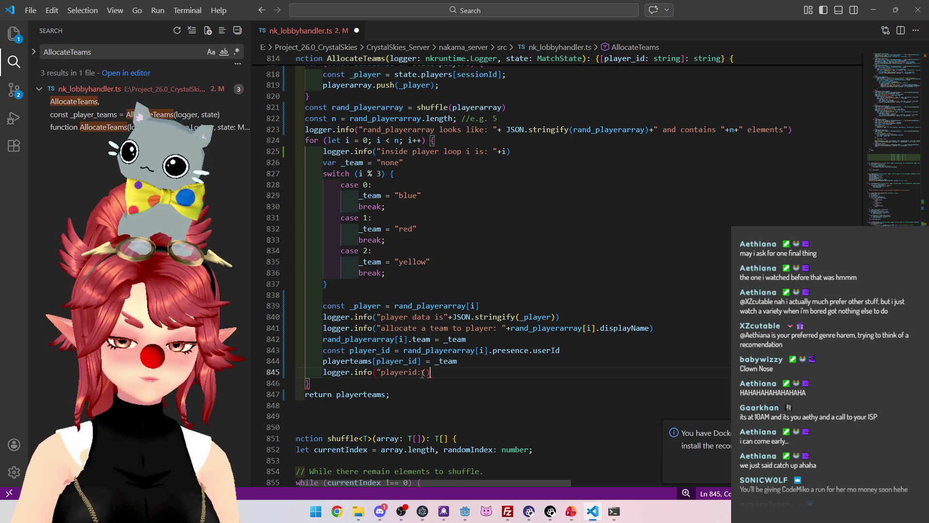
{"action": "type", "text": ", "}
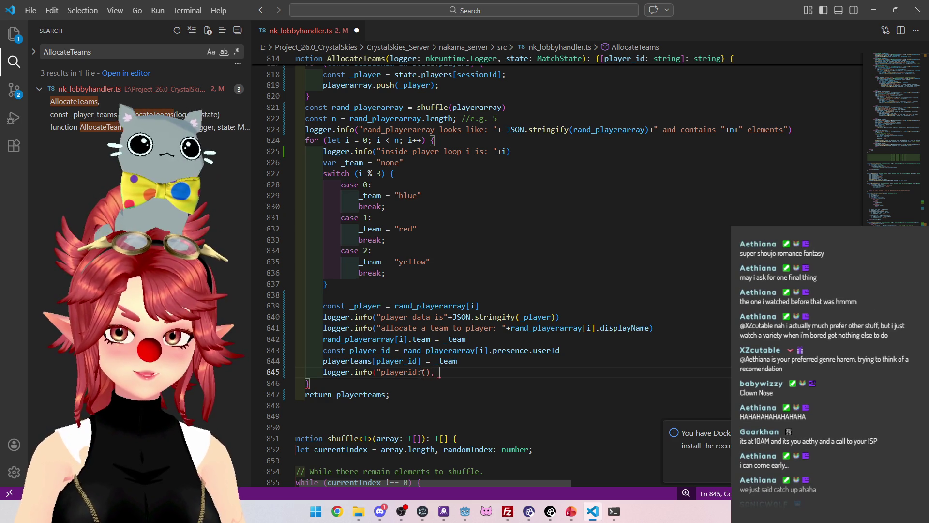
{"action": "type", "text": "is a"}
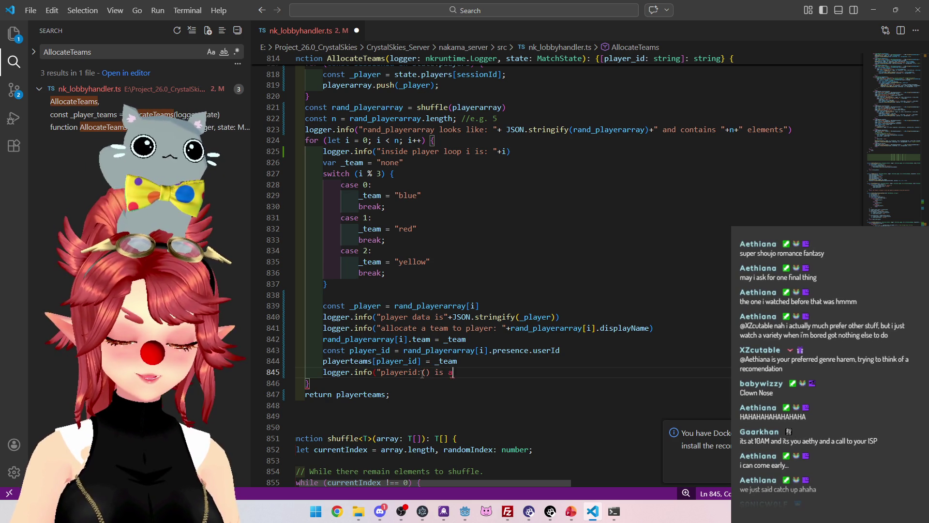
{"action": "type", "text": "team("}
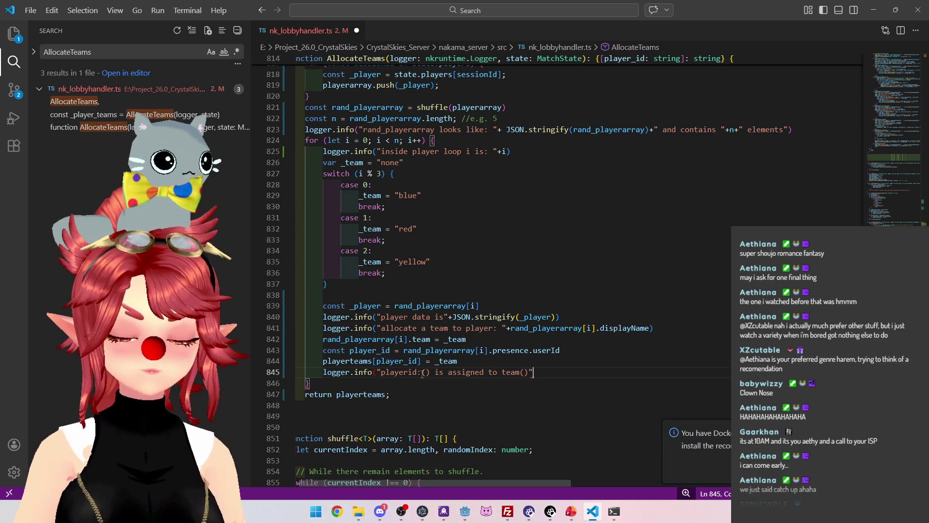
{"action": "type", "text": ")"}
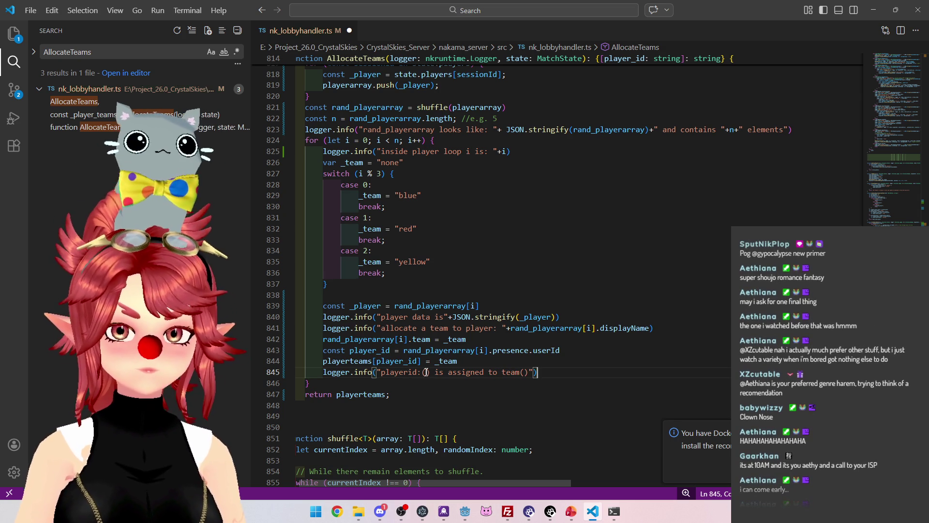
{"action": "left_click", "coordinate": [422, 373]}
{"action": "key", "text": "BackSpace"}
{"action": "key", "text": "Right"}
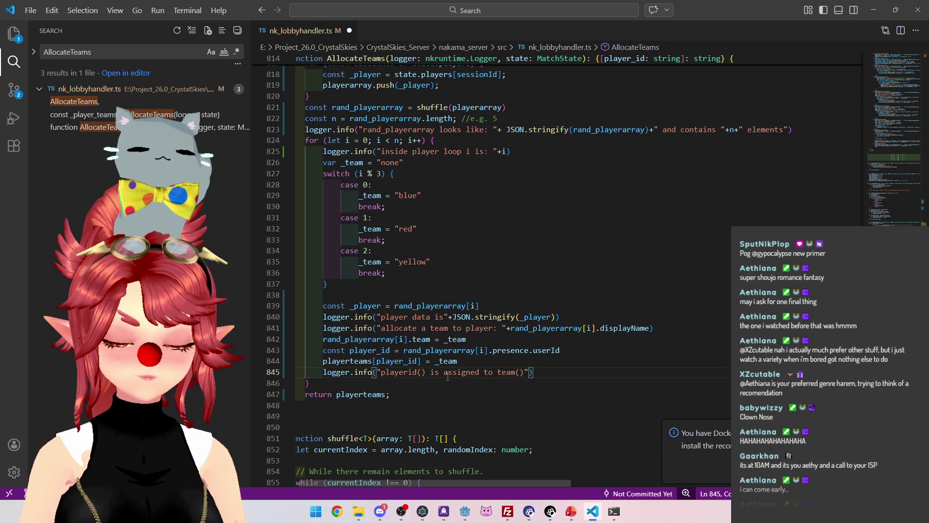
{"action": "type", "text": "++"}
{"action": "left_click", "coordinate": [528, 373]}
{"action": "type", "text": "++"}
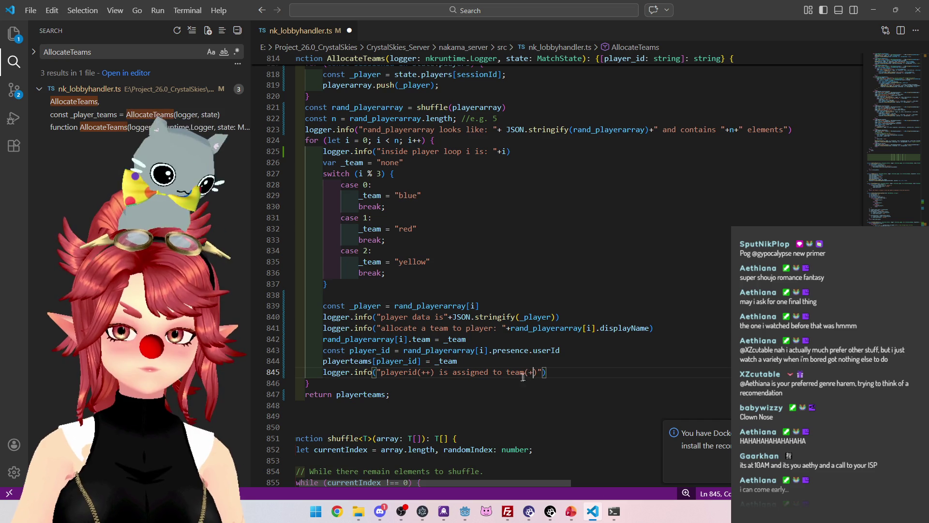
{"action": "left_click_drag", "start_coordinate": [421, 373], "coordinate": [432, 375]}
{"action": "type", "text": "\""}
- Insert the player_id and _team variables from line 844 into the log message
{"action": "left_click_drag", "start_coordinate": [377, 361], "coordinate": [412, 361]}
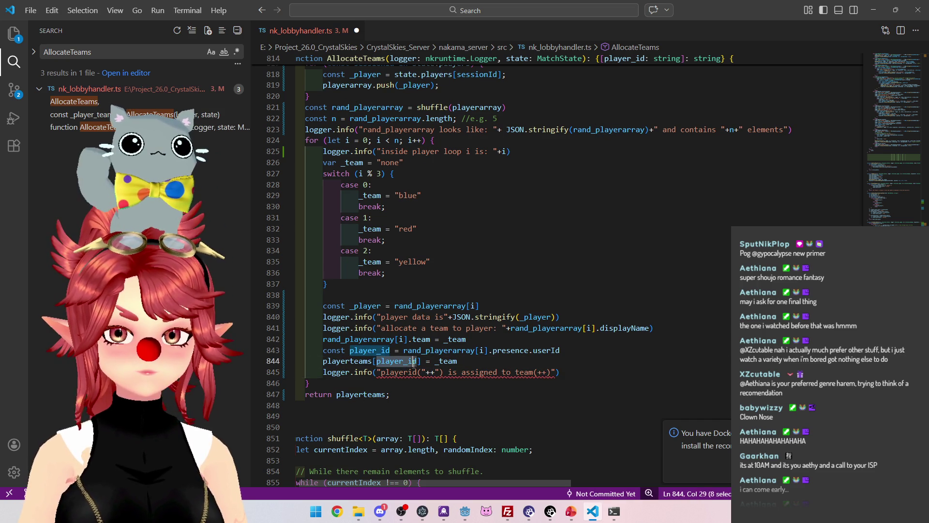
{"action": "key", "text": "ctrl+c"}
{"action": "left_click", "coordinate": [428, 373]}
{"action": "key", "text": "ctrl+v"}
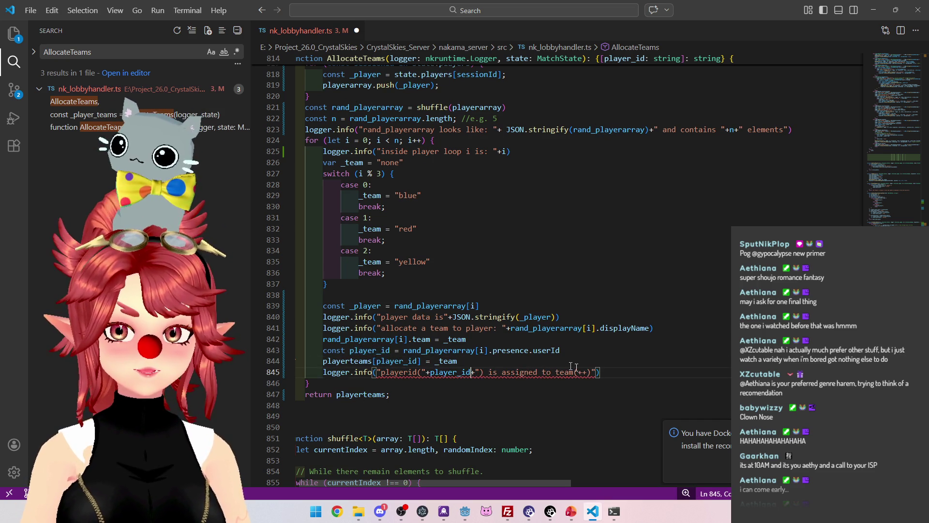
{"action": "left_click", "coordinate": [581, 372]}
{"action": "left_click_drag", "start_coordinate": [435, 361], "coordinate": [457, 361]}
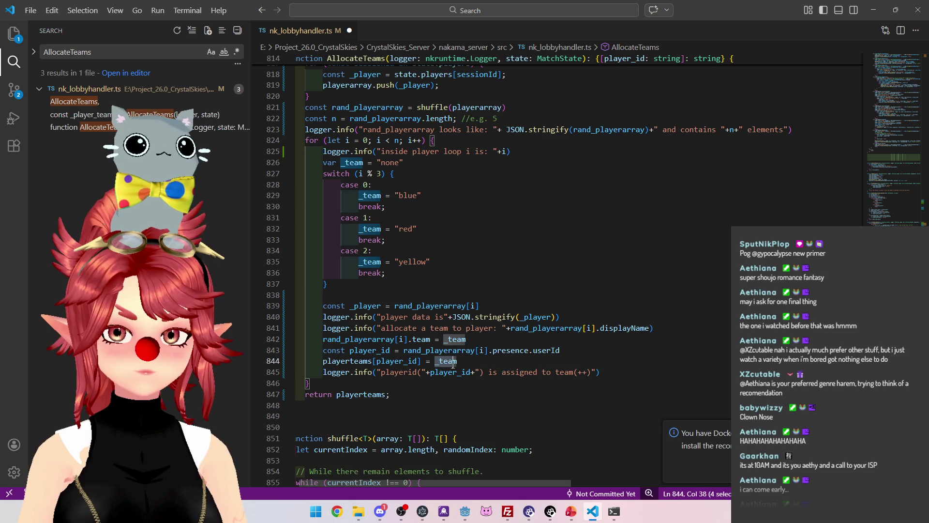
{"action": "left_click", "coordinate": [580, 373]}
{"action": "type", "text": "\""}
{"action": "key", "text": "ctrl+v"}
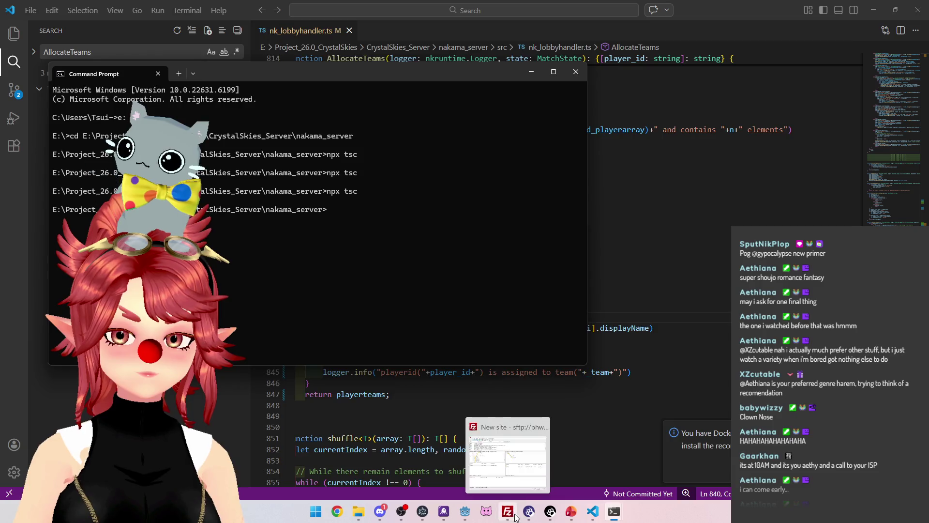
{"action": "left_click", "coordinate": [508, 511]}
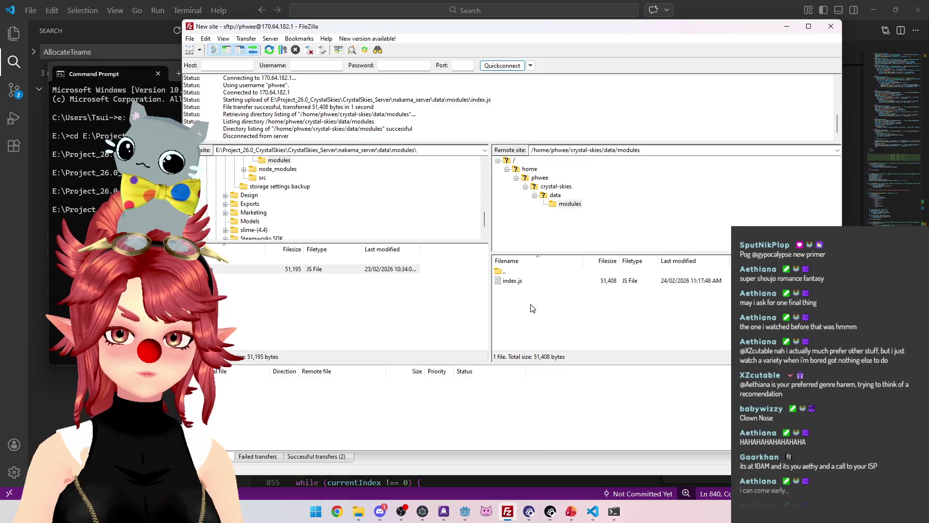
- Delete the old index.js module from the remote server in FileZilla
{"action": "left_click", "coordinate": [513, 280]}
{"action": "key", "text": "Delete"}
{"action": "left_click", "coordinate": [527, 252]}
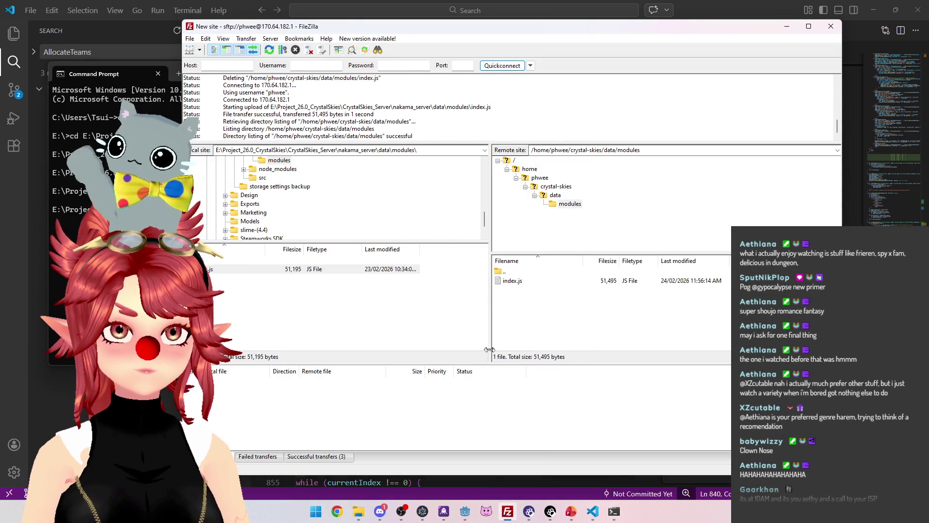
- Rerun docker compose up in the server terminal, then launch the game client from Godot
{"action": "mouse_move", "coordinate": [465, 511]}
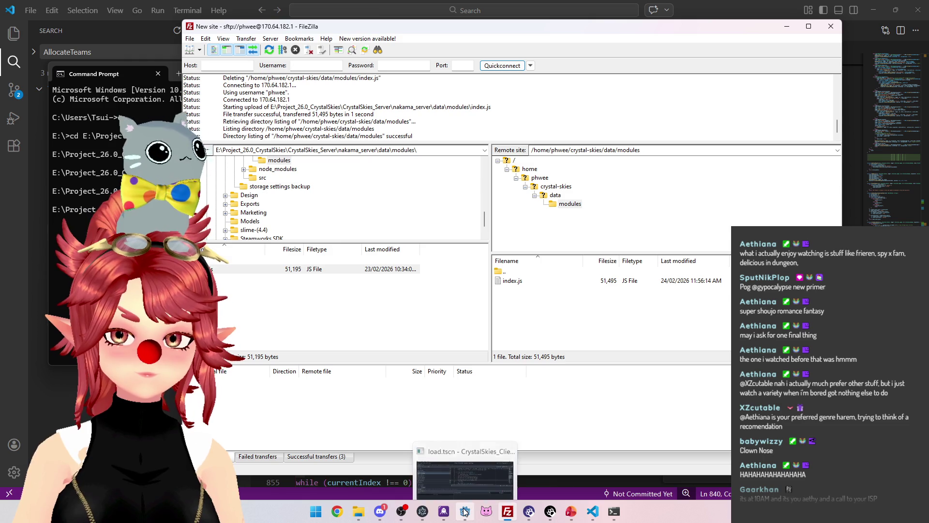
{"action": "left_click", "coordinate": [614, 512]}
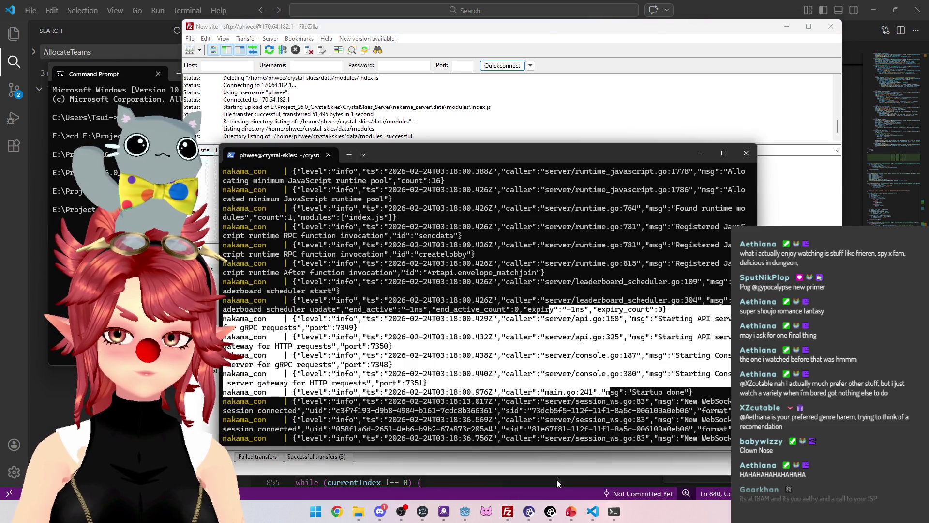
{"action": "key", "text": "Up"}
{"action": "key", "text": "Return"}
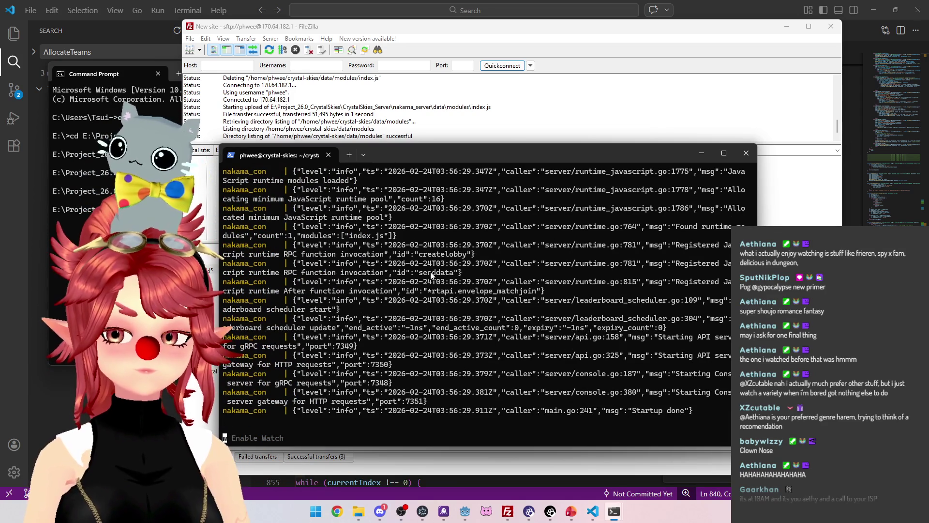
{"action": "left_click", "coordinate": [735, 12]}
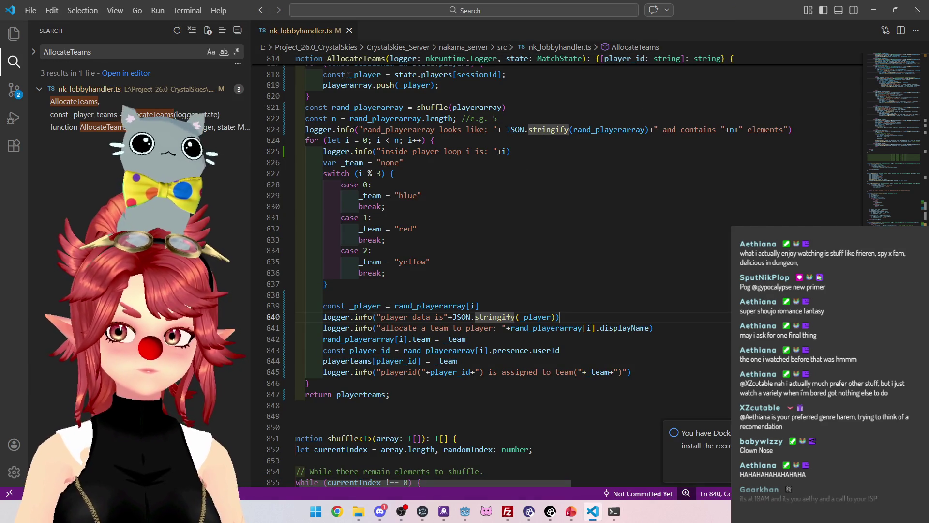
{"action": "key", "text": "alt+Tab"}
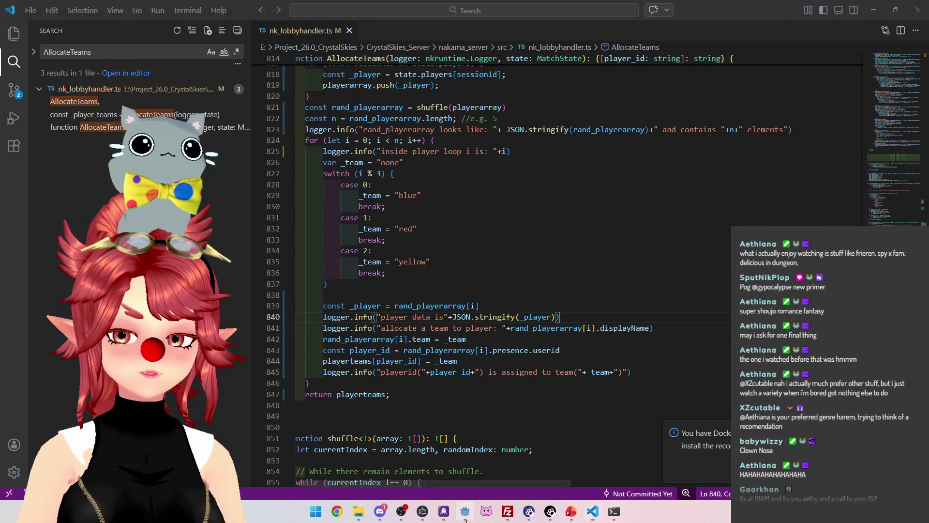
{"action": "left_click", "coordinate": [776, 24]}
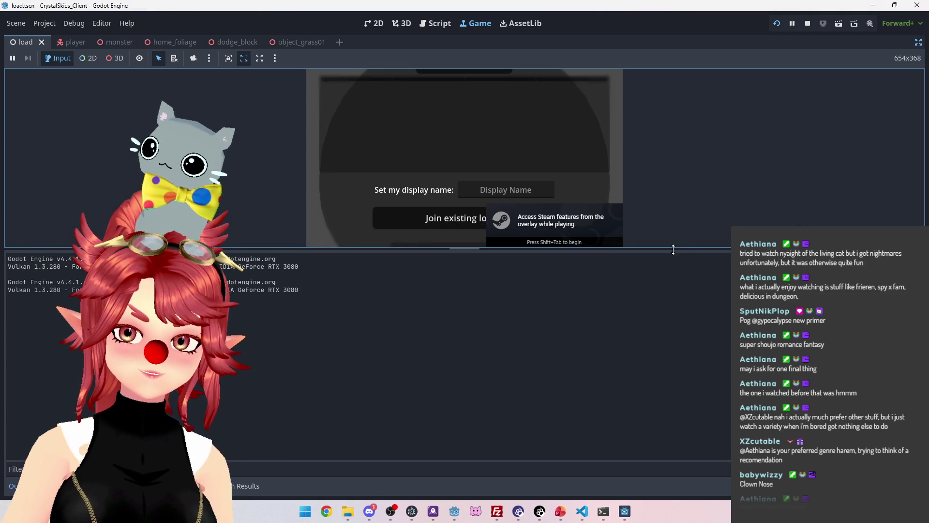
- Enlarge the game view, enter a display name, and create a lobby named asddd
{"action": "left_click_drag", "start_coordinate": [673, 249], "coordinate": [674, 396]}
{"action": "left_click", "coordinate": [539, 256]}
{"action": "type", "text": "Phwee"}
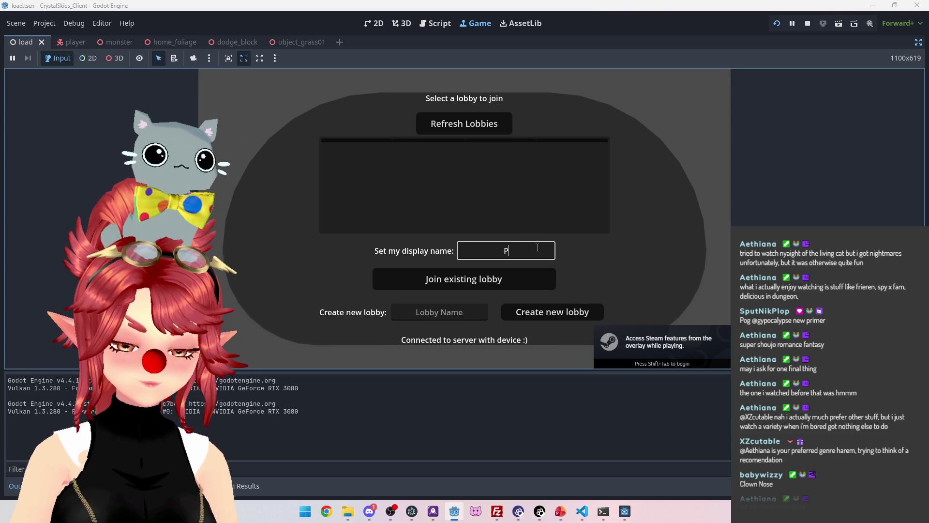
{"action": "key", "text": "Tab"}
{"action": "key", "text": "Tab"}
{"action": "type", "text": "asddd"}
{"action": "left_click", "coordinate": [544, 313]}
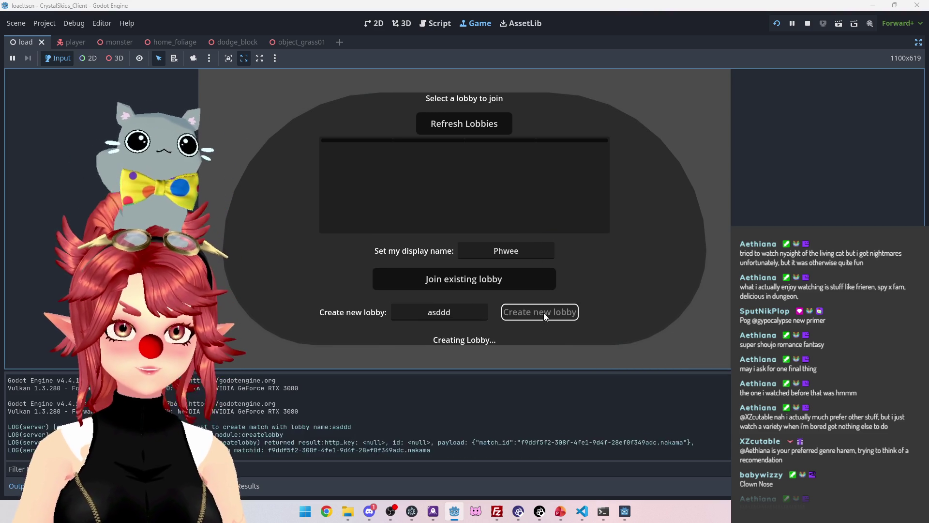
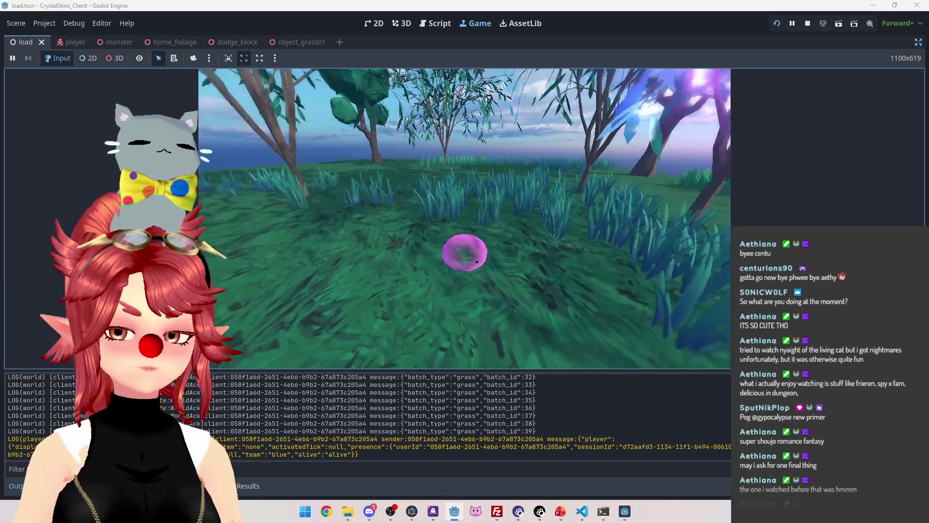
- Start a Grass Painter battle from Host Settings in the running game
{"action": "key", "text": "Escape"}
{"action": "left_click", "coordinate": [508, 182]}
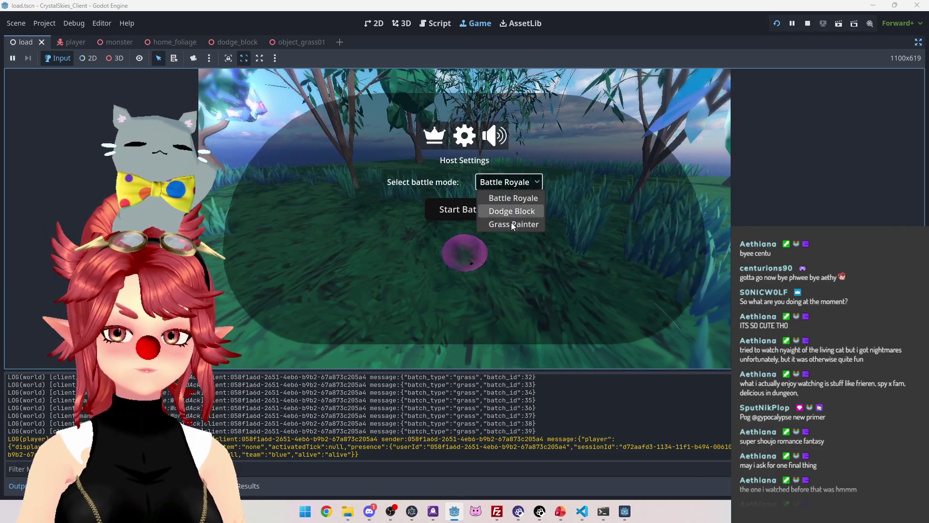
{"action": "left_click", "coordinate": [512, 222]}
{"action": "left_click", "coordinate": [473, 214]}
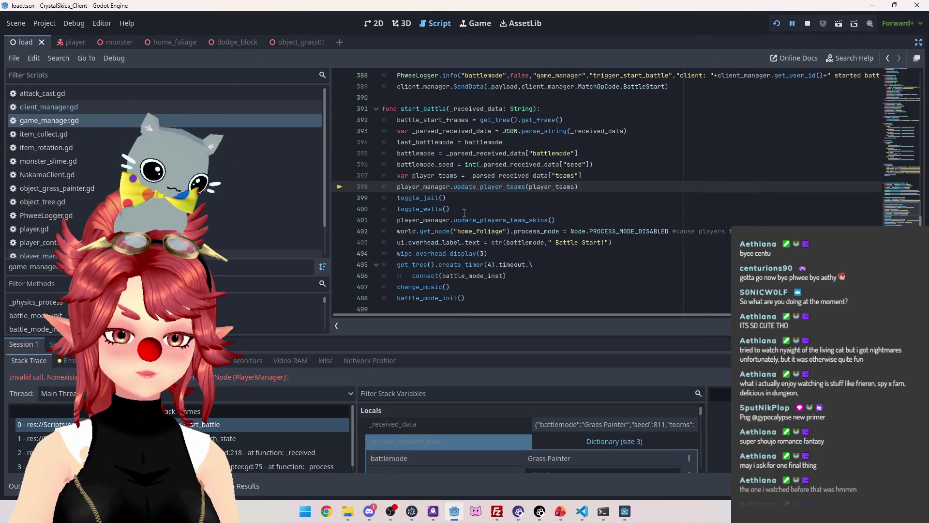
- Enlarge the debugger panel and inspect the _received_data value in Locals
{"action": "left_click_drag", "start_coordinate": [616, 336], "coordinate": [615, 227]}
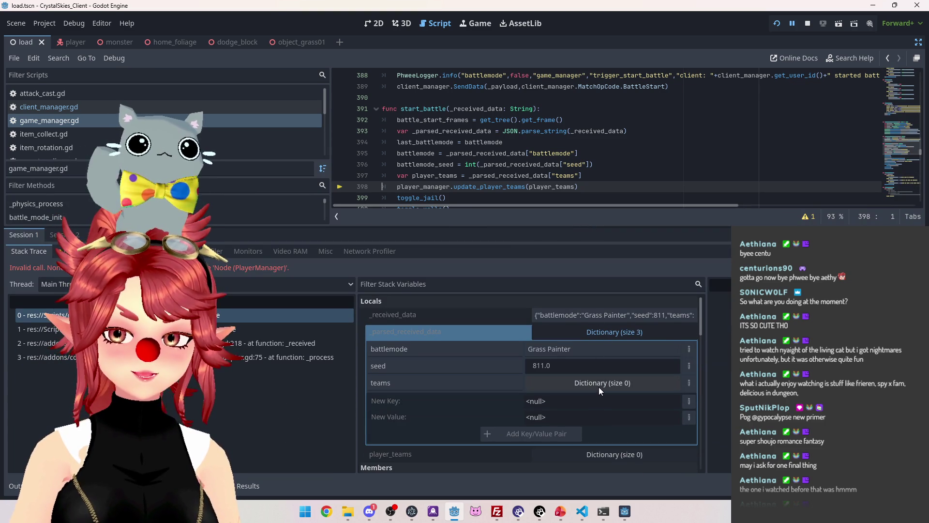
{"action": "left_click", "coordinate": [599, 387]}
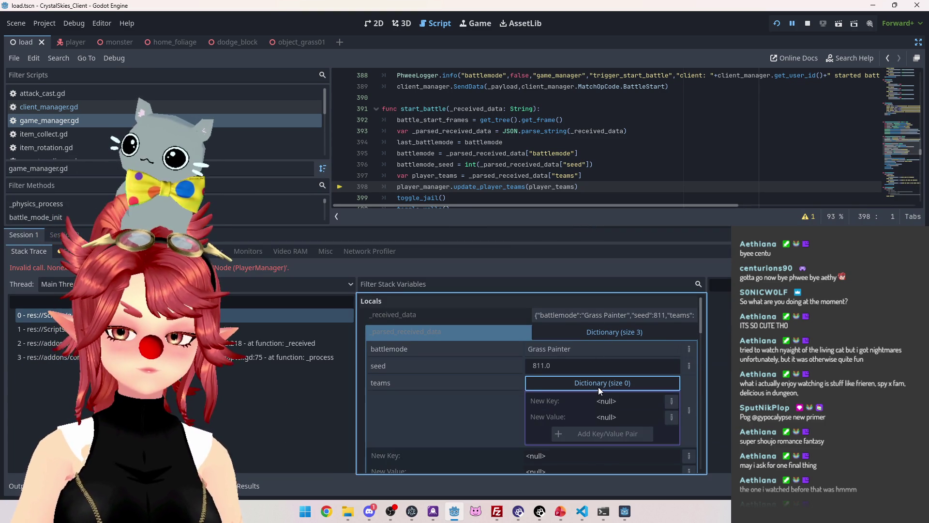
{"action": "left_click", "coordinate": [621, 313]}
{"action": "key", "text": "shift+End"}
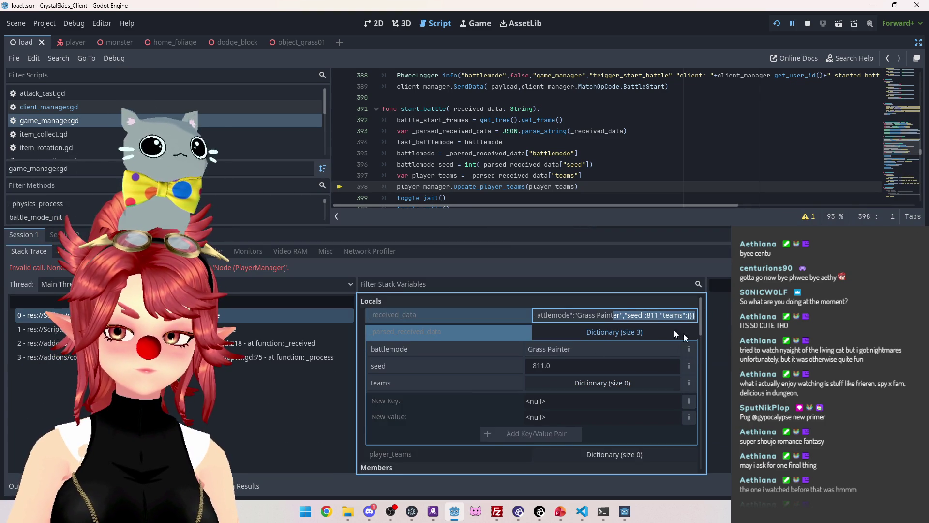
{"action": "mouse_move", "coordinate": [603, 511]}
{"action": "left_click", "coordinate": [575, 431]}
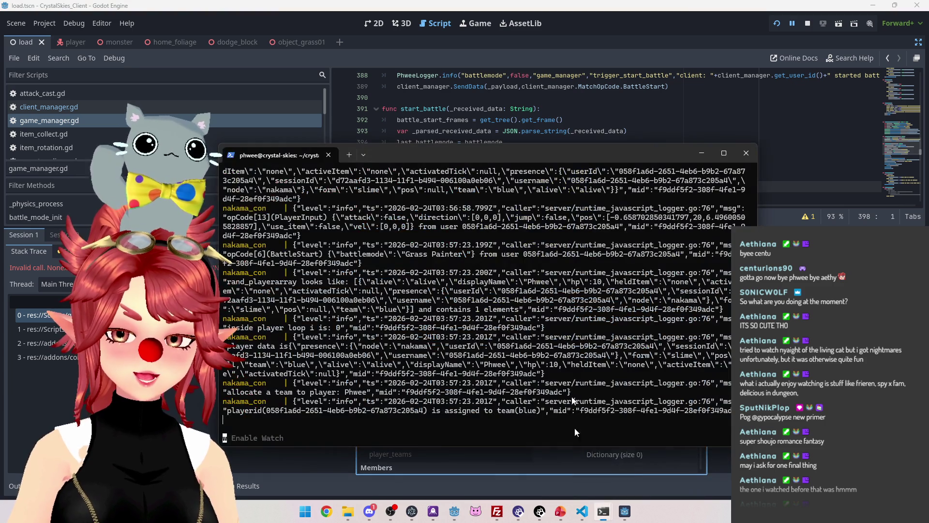
- Maximize the terminal and highlight the 'allocate a team' and 'assigned to team(blue)' log lines
{"action": "left_click", "coordinate": [729, 152]}
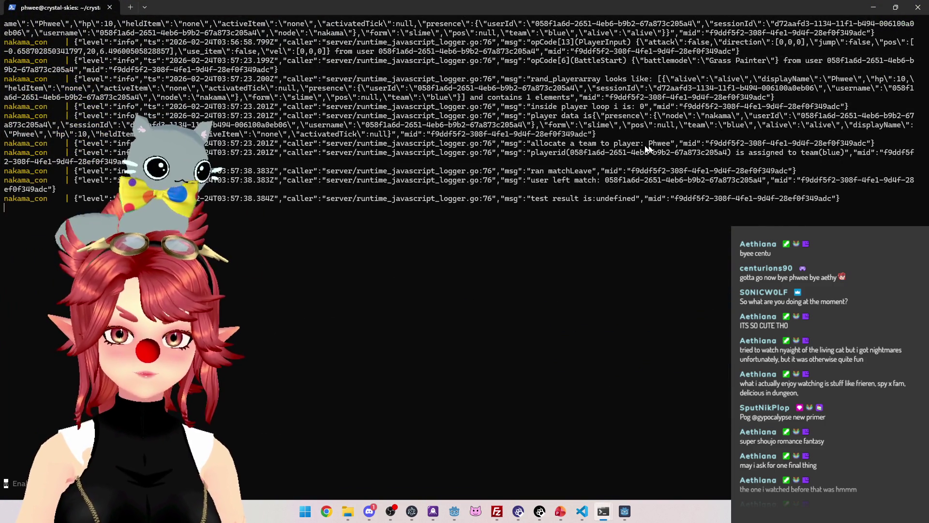
{"action": "left_click_drag", "start_coordinate": [532, 143], "coordinate": [679, 144]}
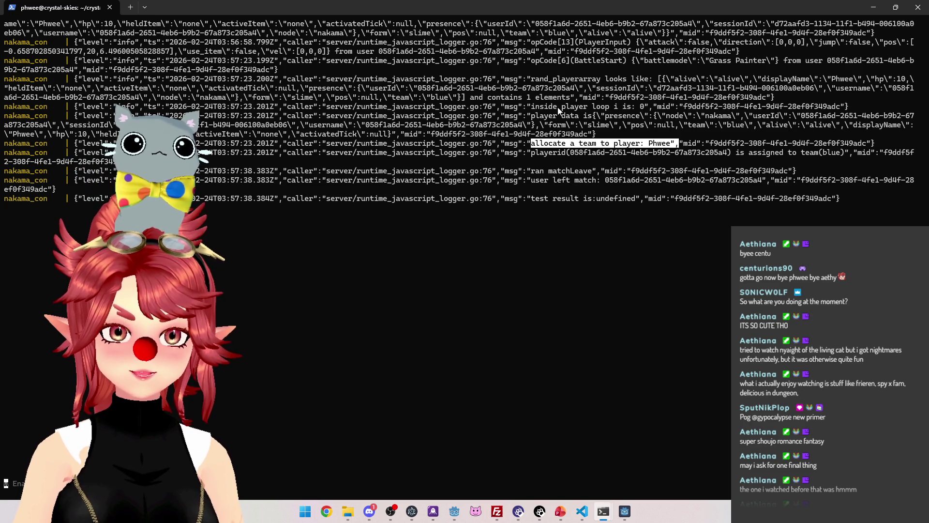
{"action": "mouse_move", "coordinate": [535, 153]}
{"action": "left_mouse_down"}
{"action": "mouse_move", "coordinate": [845, 153]}
{"action": "mouse_move", "coordinate": [644, 144]}
{"action": "mouse_move", "coordinate": [615, 152]}
{"action": "mouse_move", "coordinate": [846, 153]}
{"action": "left_mouse_up"}
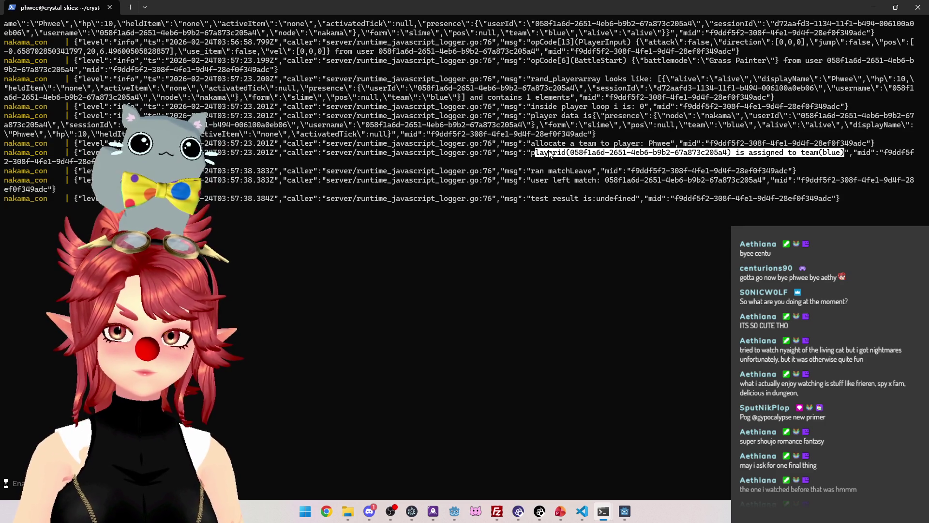
{"action": "left_click_drag", "start_coordinate": [544, 153], "coordinate": [845, 154]}
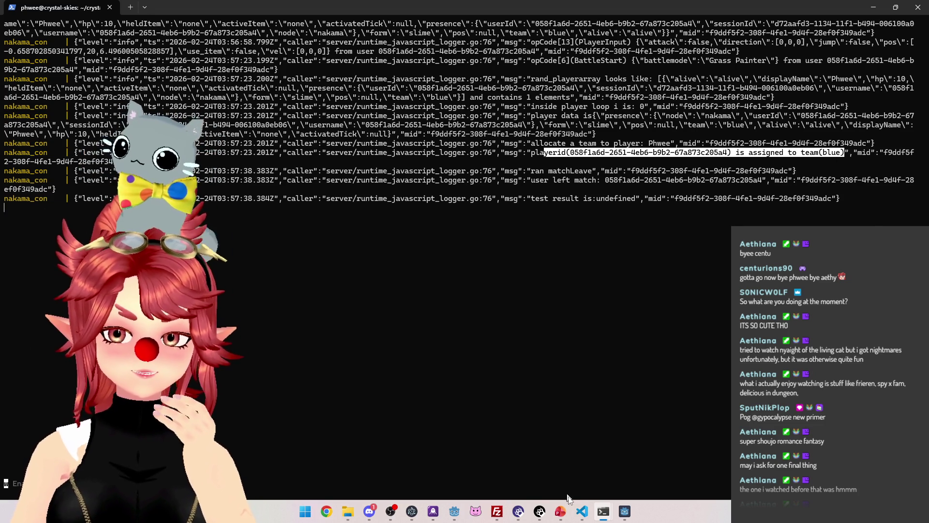
{"action": "left_click", "coordinate": [582, 511]}
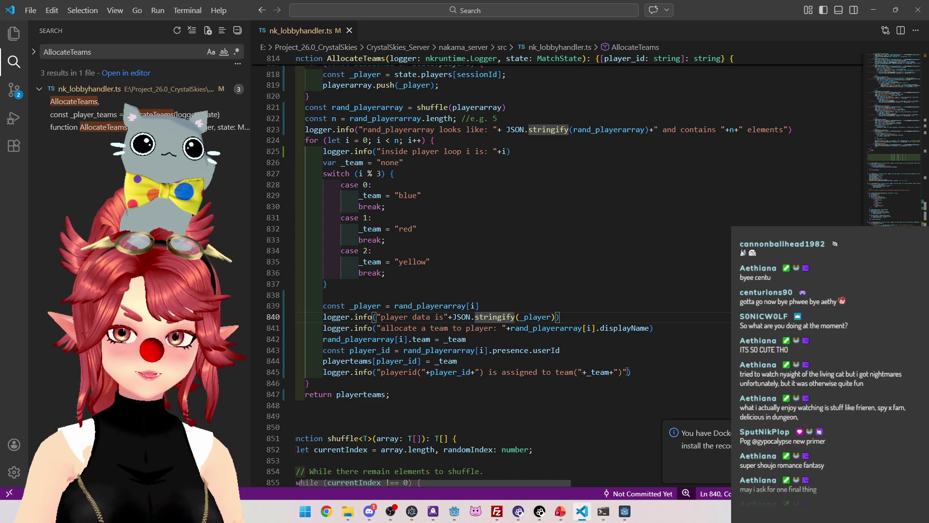
- Duplicate the logger.info call prefix from line 845 onto a new line 846
{"action": "left_click", "coordinate": [629, 372]}
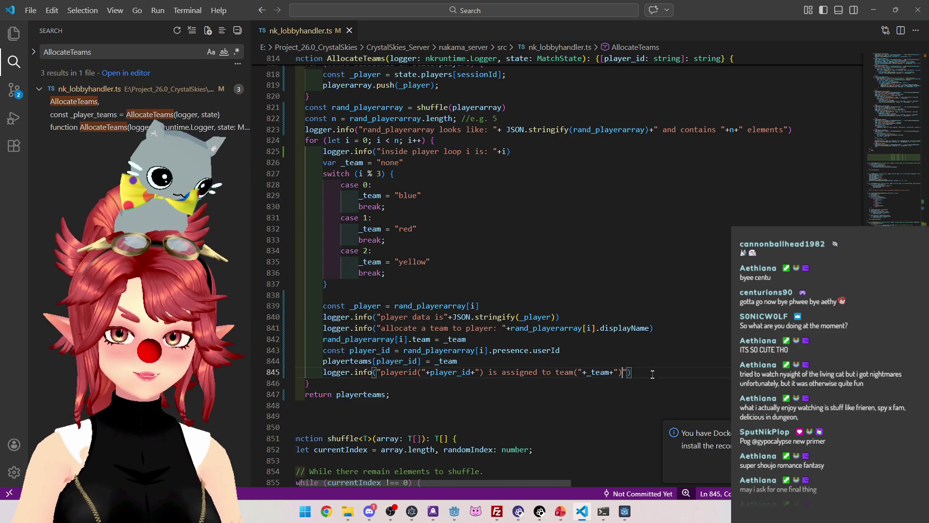
{"action": "left_click_drag", "start_coordinate": [323, 372], "coordinate": [399, 372]}
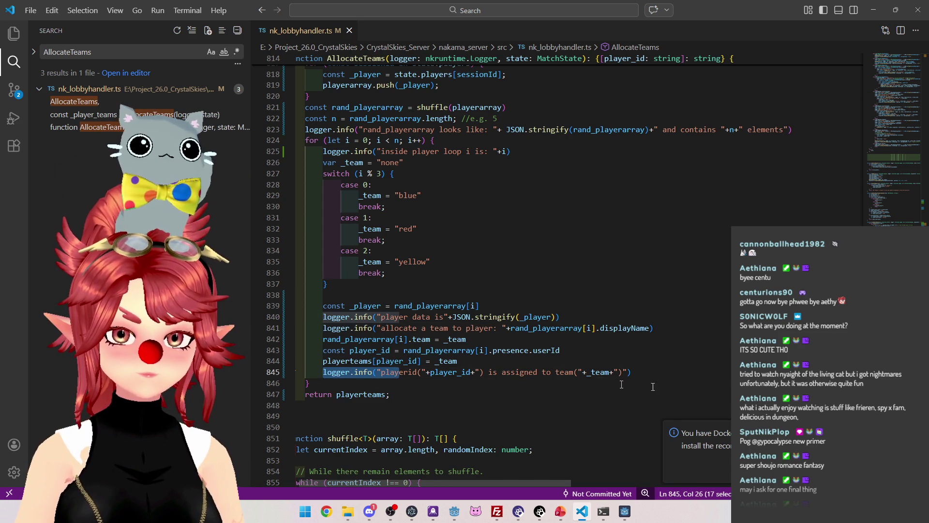
{"action": "key", "text": "ctrl+c"}
{"action": "key", "text": "End"}
{"action": "key", "text": "Return"}
{"action": "key", "text": "ctrl+v"}
{"action": "scroll", "coordinate": [610, 364], "scroll_direction": "up", "scroll_amount": 1}
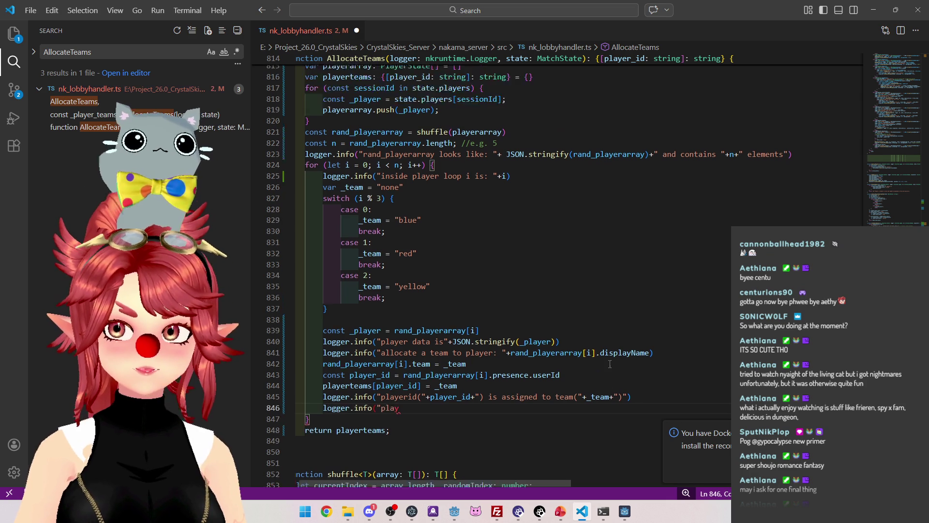
{"action": "scroll", "coordinate": [610, 364], "scroll_direction": "up", "scroll_amount": 2}
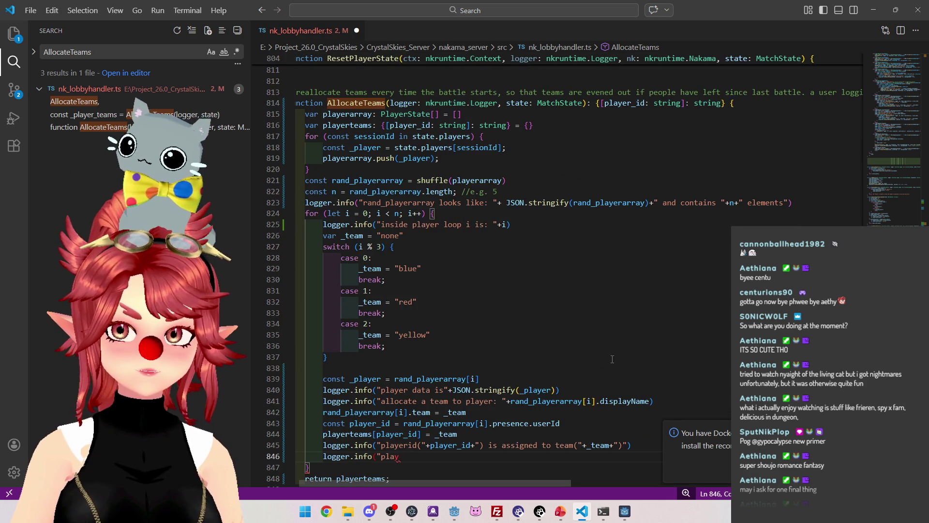
{"action": "scroll", "coordinate": [612, 358], "scroll_direction": "down", "scroll_amount": 1}
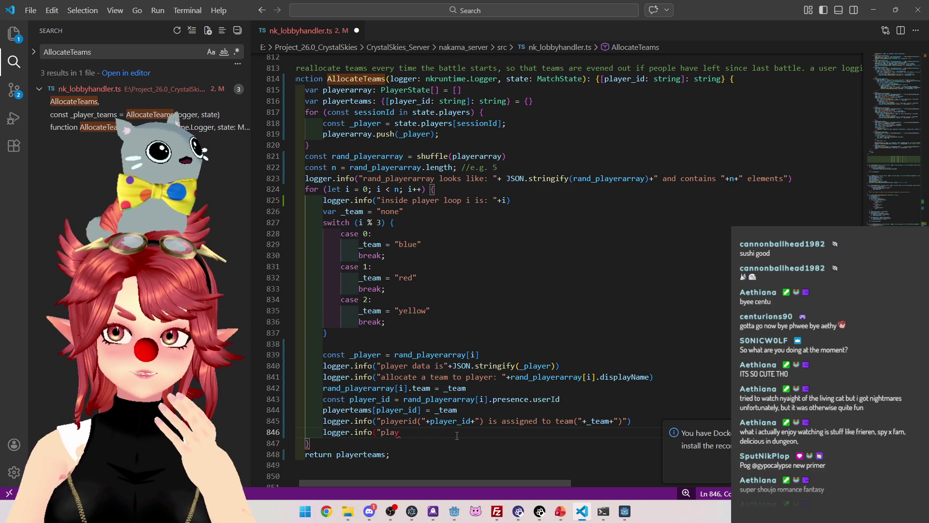
- Complete line 846 as logger.info("player array "+playerteams), copying playerteams from line 844
{"action": "mouse_move", "coordinate": [457, 435]}
{"action": "left_mouse_down"}
{"action": "mouse_move", "coordinate": [300, 426]}
{"action": "mouse_move", "coordinate": [386, 421]}
{"action": "mouse_move", "coordinate": [386, 432]}
{"action": "left_mouse_up"}
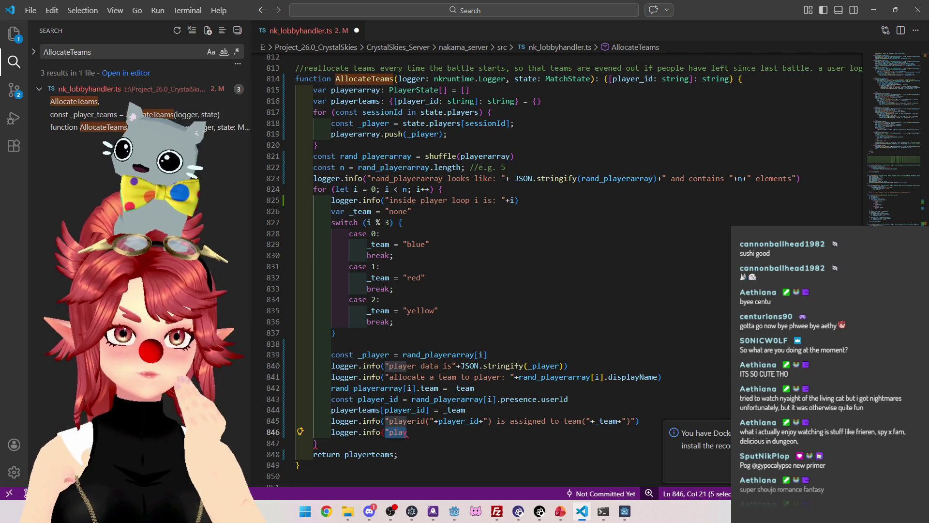
{"action": "left_click", "coordinate": [410, 435]}
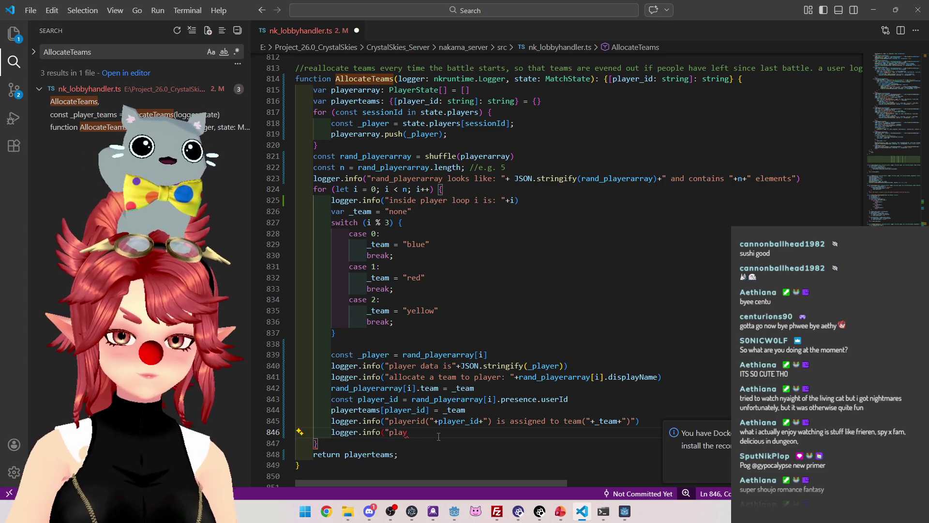
{"action": "type", "text": "er arry"}
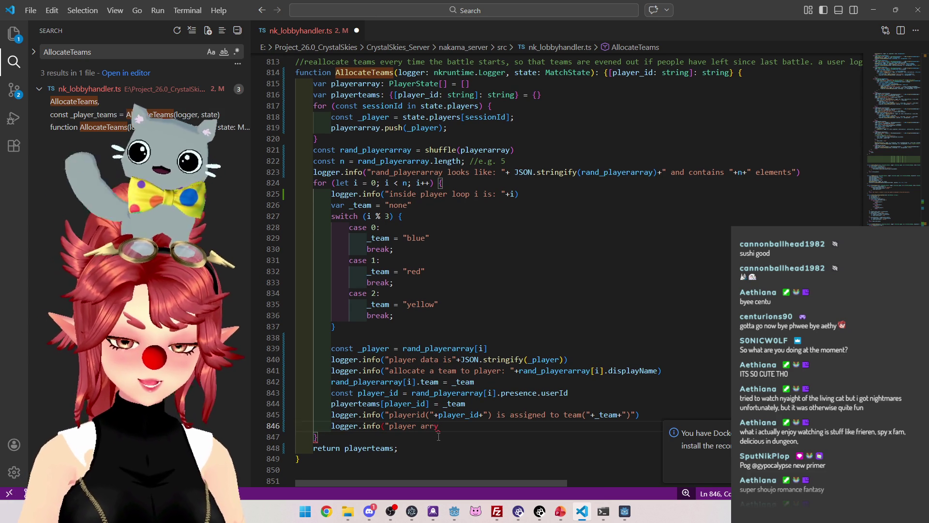
{"action": "type", "text": "ay\"+"}
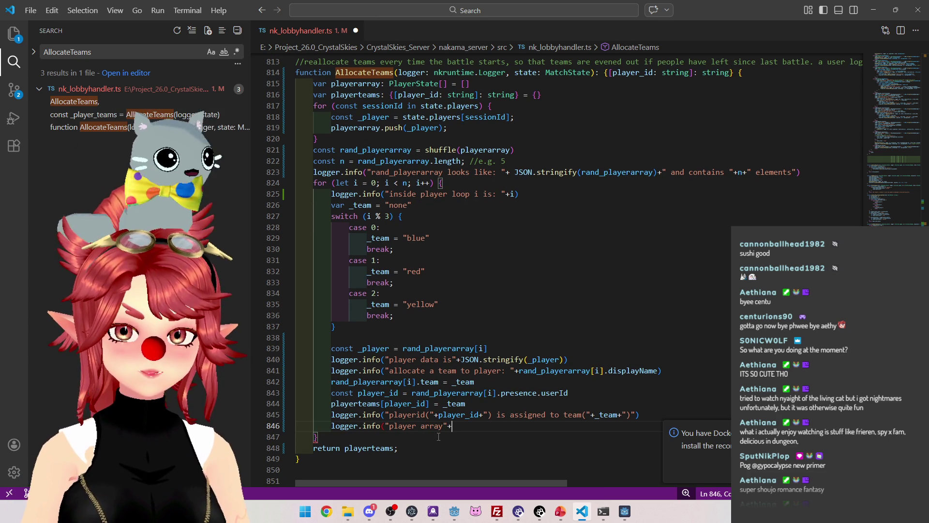
{"action": "key", "text": "Left"}
{"action": "key", "text": "Left"}
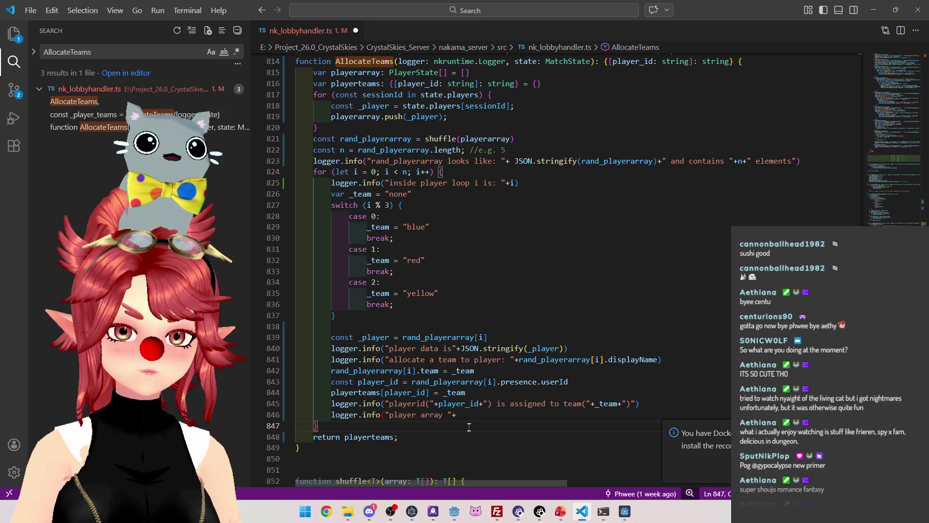
{"action": "left_click", "coordinate": [481, 419]}
{"action": "double_click", "coordinate": [334, 392]}
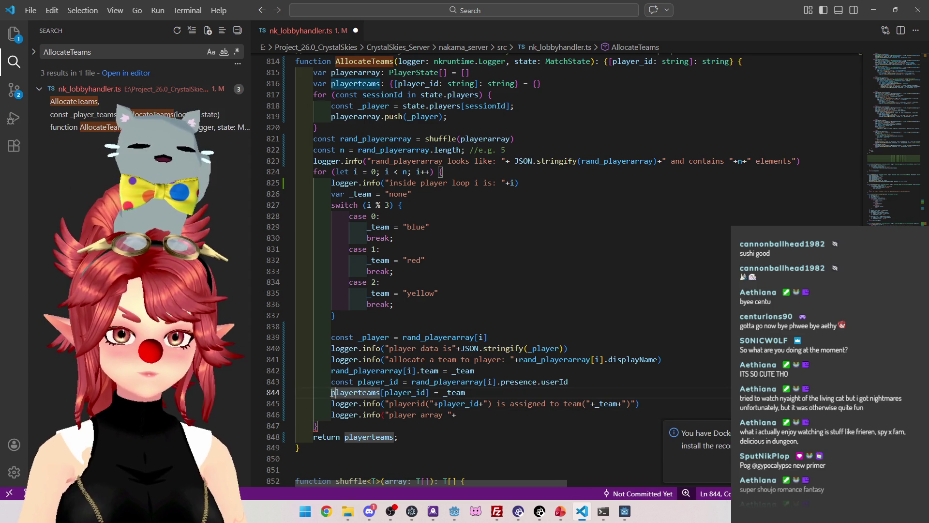
{"action": "key", "text": "ctrl+c"}
{"action": "left_click", "coordinate": [467, 415]}
{"action": "key", "text": "ctrl+v"}
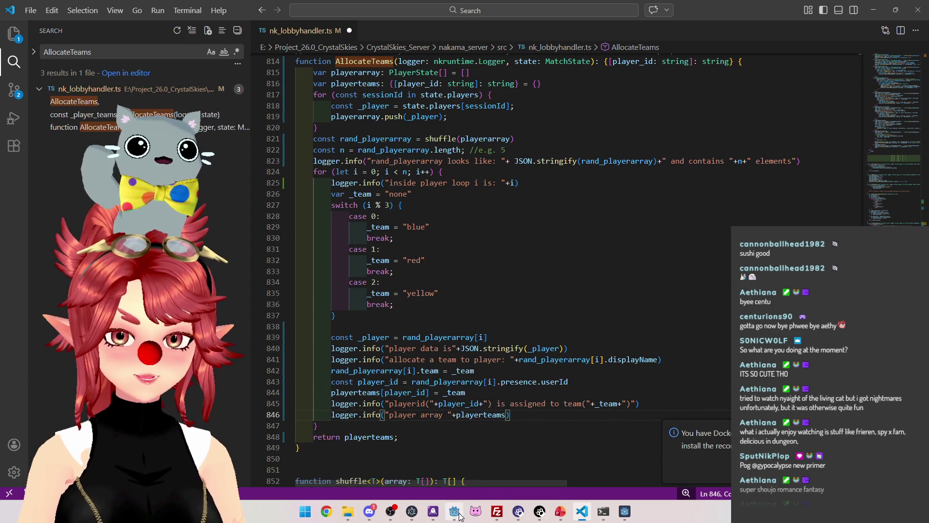
{"action": "key", "text": "alt+Tab"}
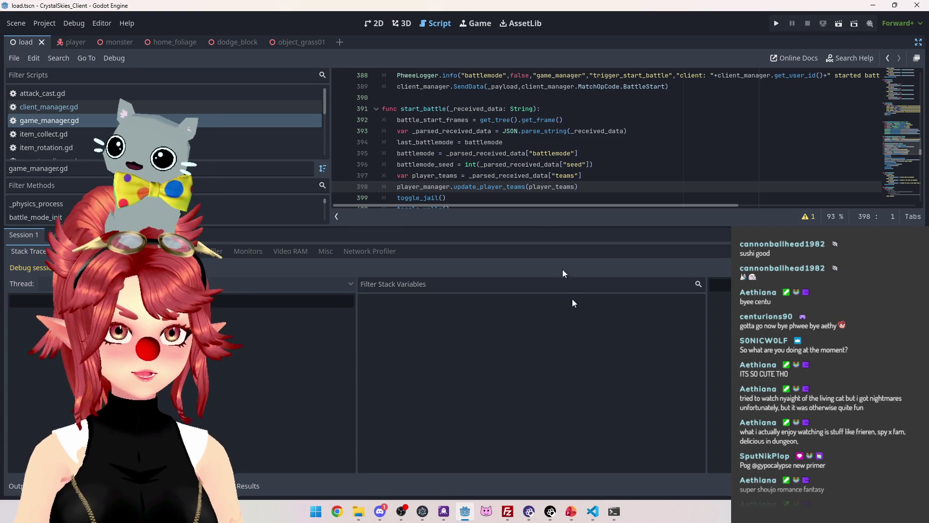
- Save nk_lobbyhandler.ts with the new player array log line
{"action": "key", "text": "alt+Tab"}
{"action": "key", "text": "ctrl+s"}
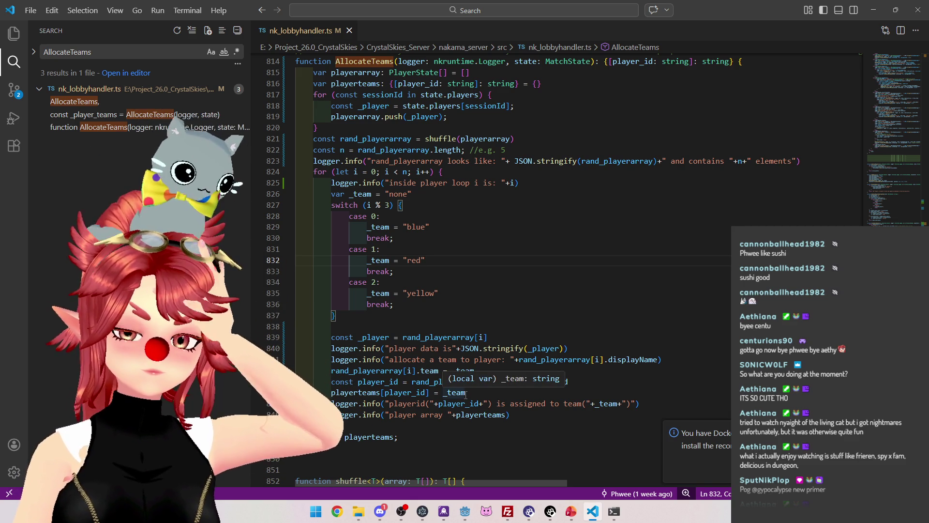
- Review AllocateTeams lines 843–846, including the _team variable uses and the player array log
{"action": "left_click", "coordinate": [429, 392]}
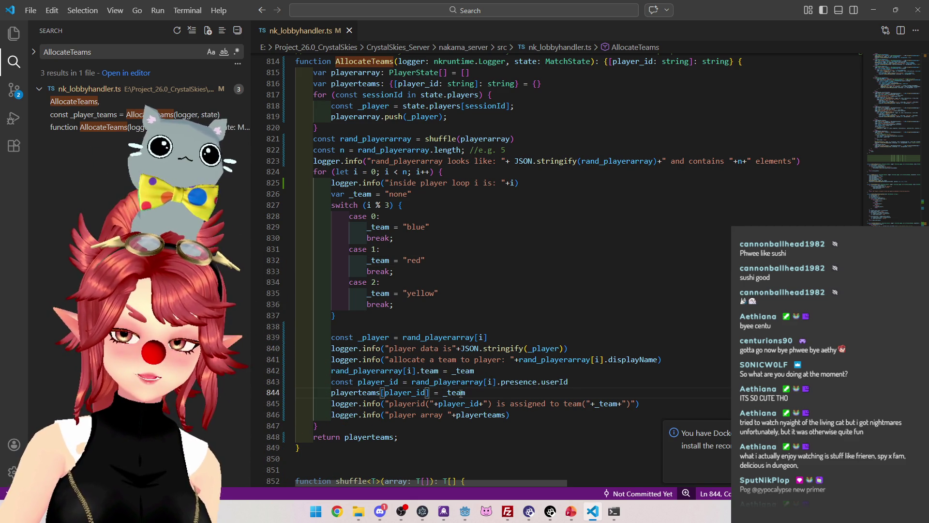
{"action": "left_click", "coordinate": [466, 393]}
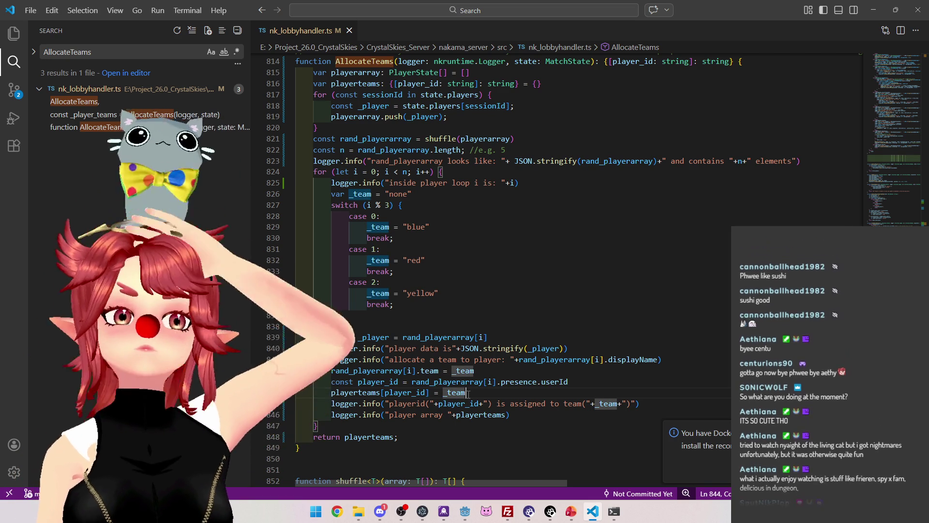
{"action": "left_click", "coordinate": [526, 420]}
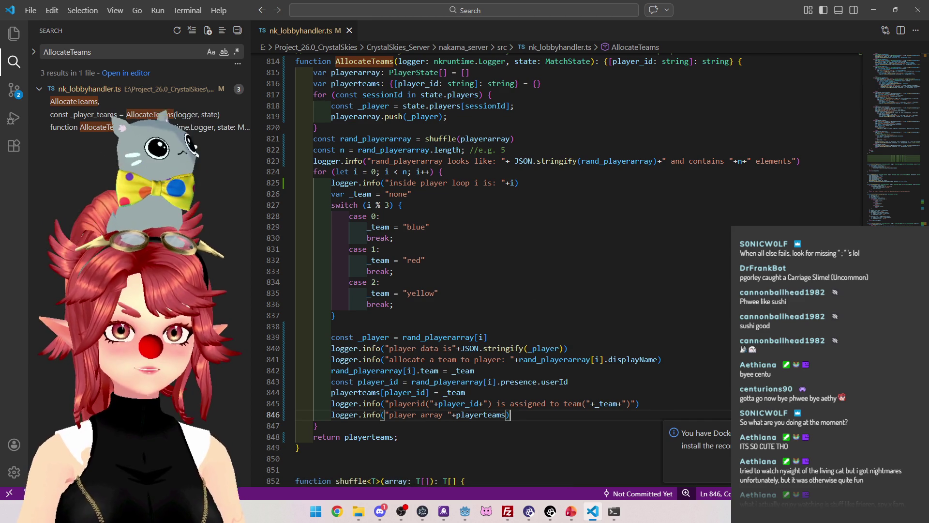
{"action": "left_click", "coordinate": [542, 381]}
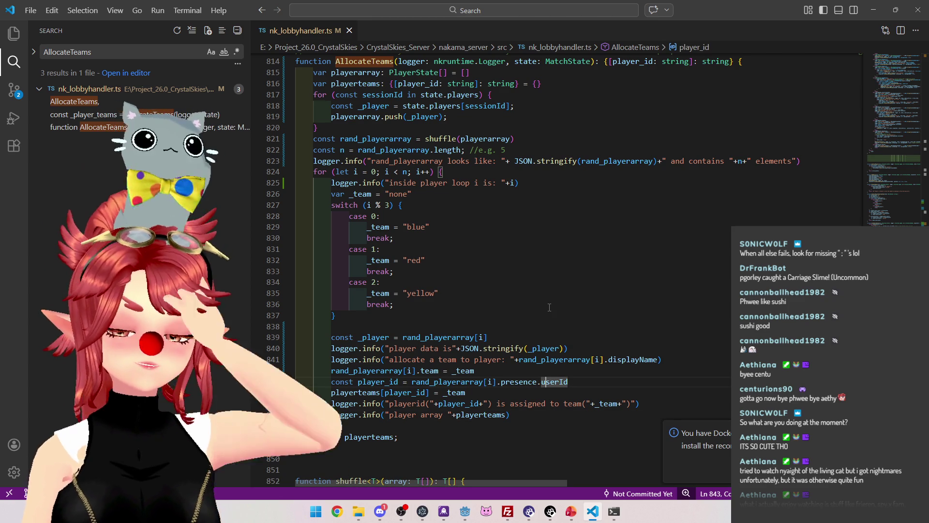
{"action": "mouse_move", "coordinate": [489, 139]}
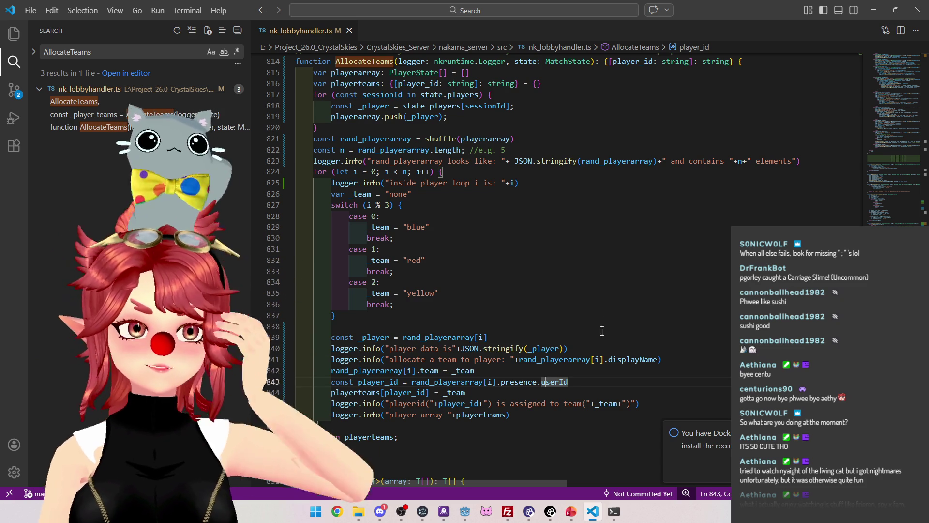
{"action": "left_click", "coordinate": [563, 419]}
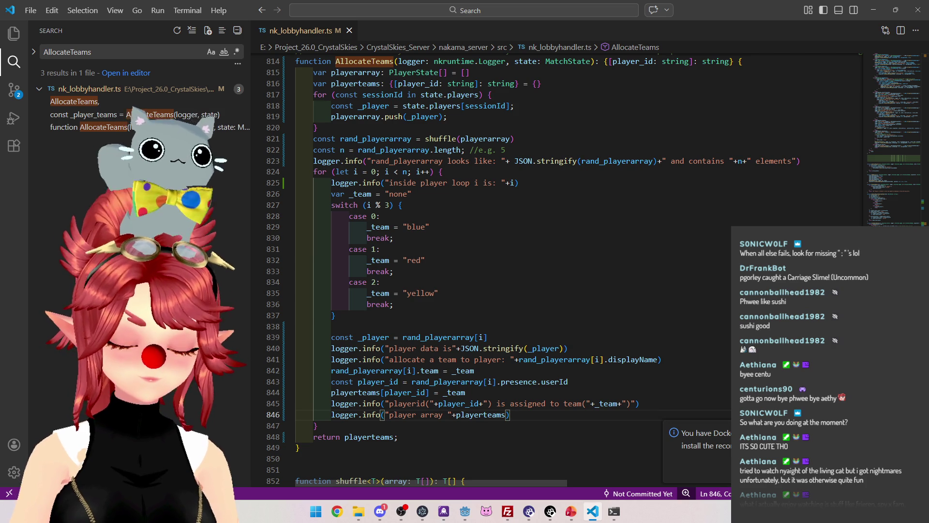
- Recompile the server with npx tsc in the nakama_server Command Prompt
{"action": "mouse_move", "coordinate": [606, 509]}
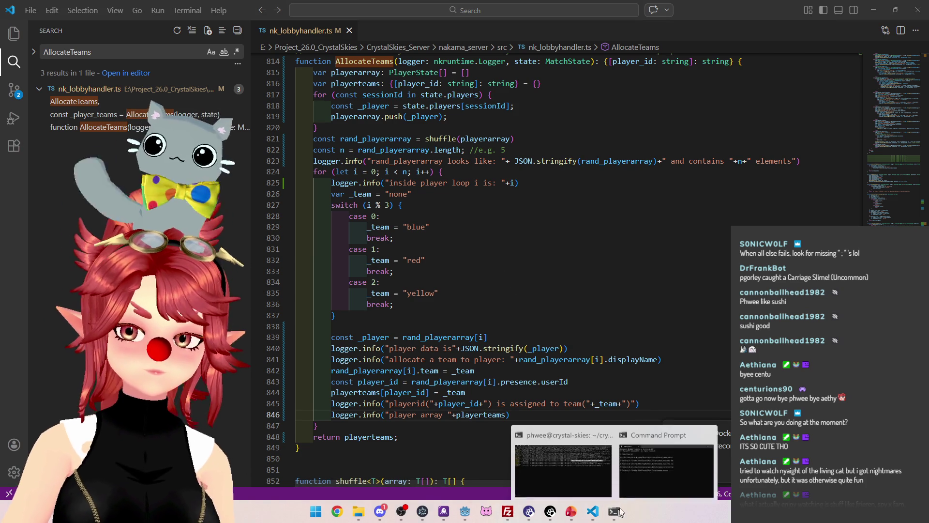
{"action": "left_click", "coordinate": [677, 467]}
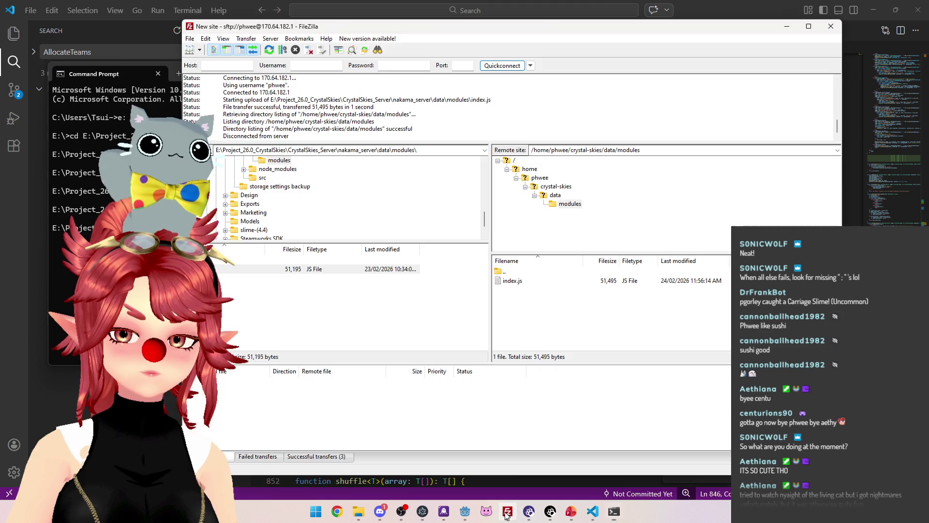
{"action": "left_click", "coordinate": [507, 511]}
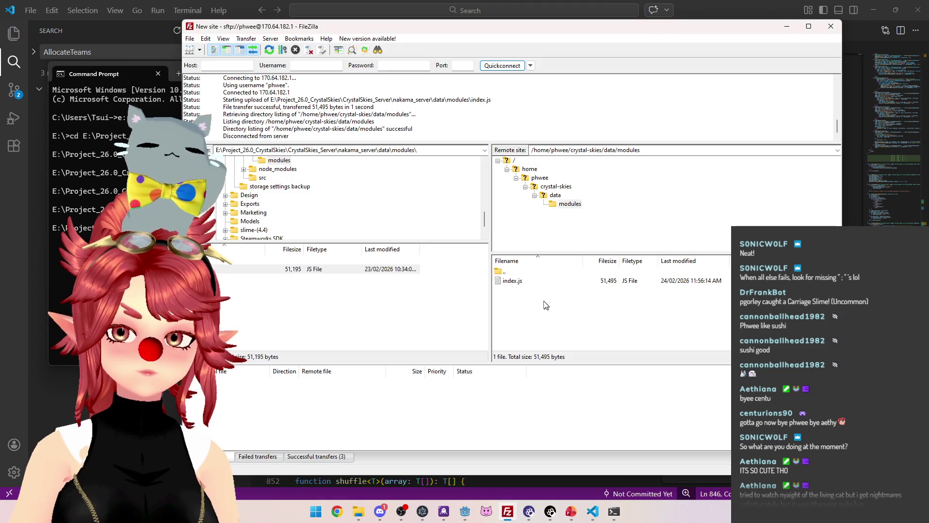
- Replace the remote modules/index.js with the new 51,547-byte build and stop the Nakama server
{"action": "left_click", "coordinate": [536, 282]}
{"action": "key", "text": "Delete"}
{"action": "left_click", "coordinate": [535, 249]}
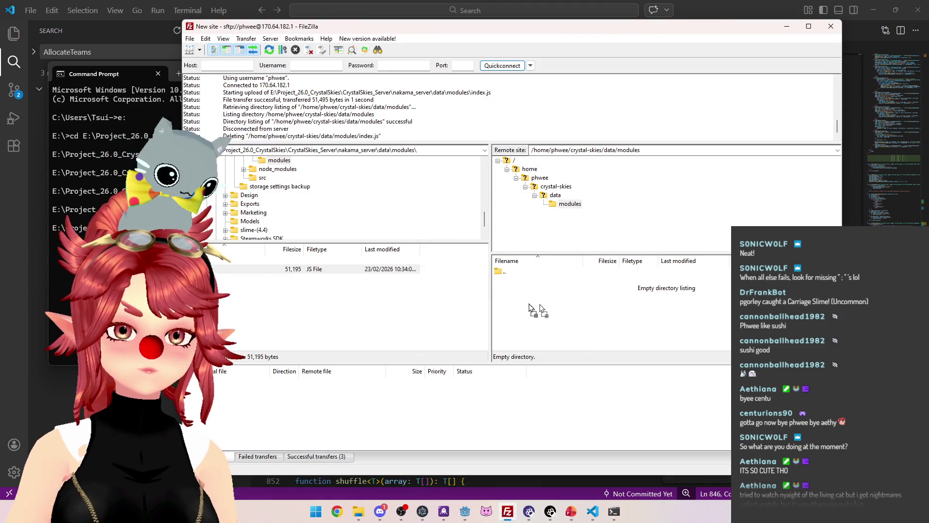
{"action": "left_click_drag", "start_coordinate": [529, 305], "coordinate": [560, 306]}
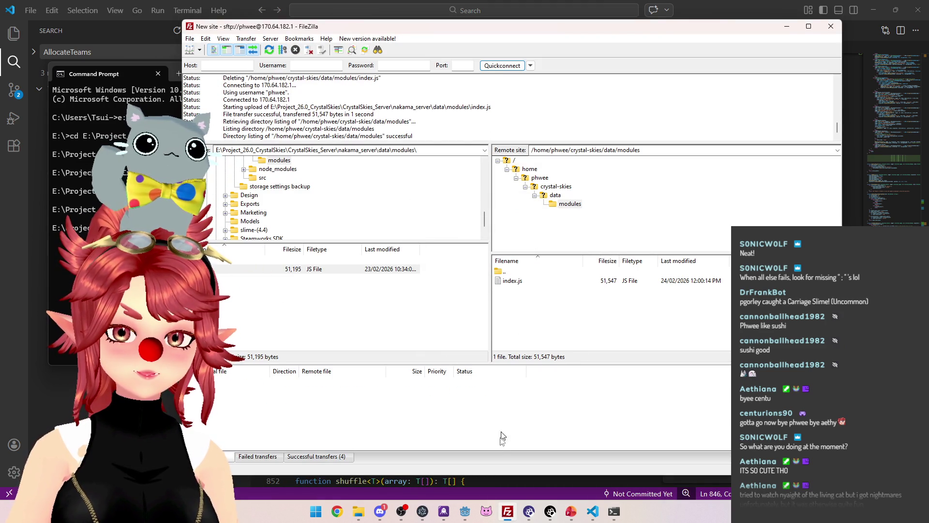
{"action": "left_click", "coordinate": [614, 512]}
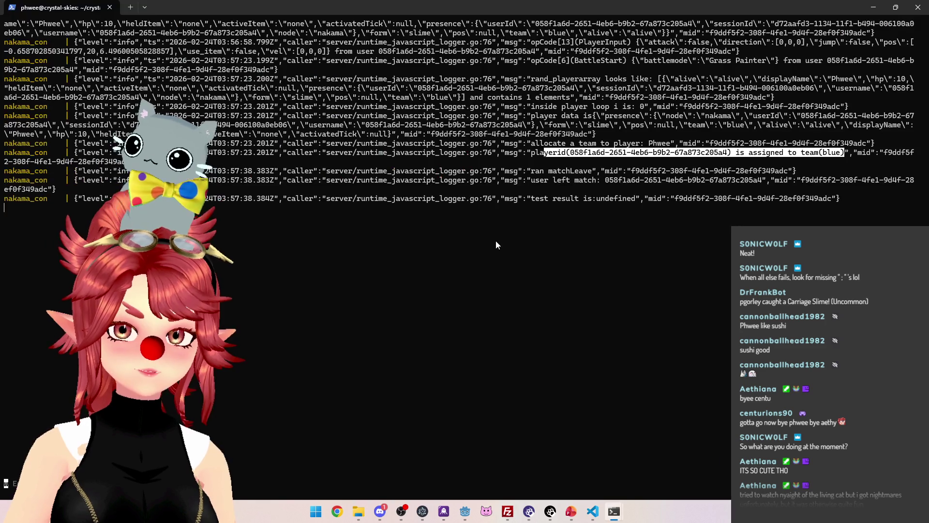
{"action": "key", "text": "ctrl+c"}
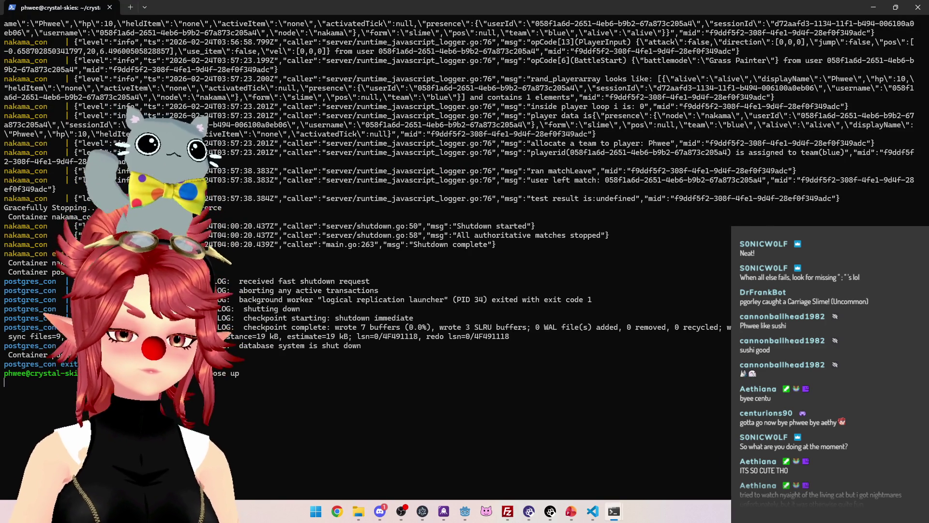
- Run the game project from Godot after the Nakama server restarts
{"action": "mouse_move", "coordinate": [466, 511]}
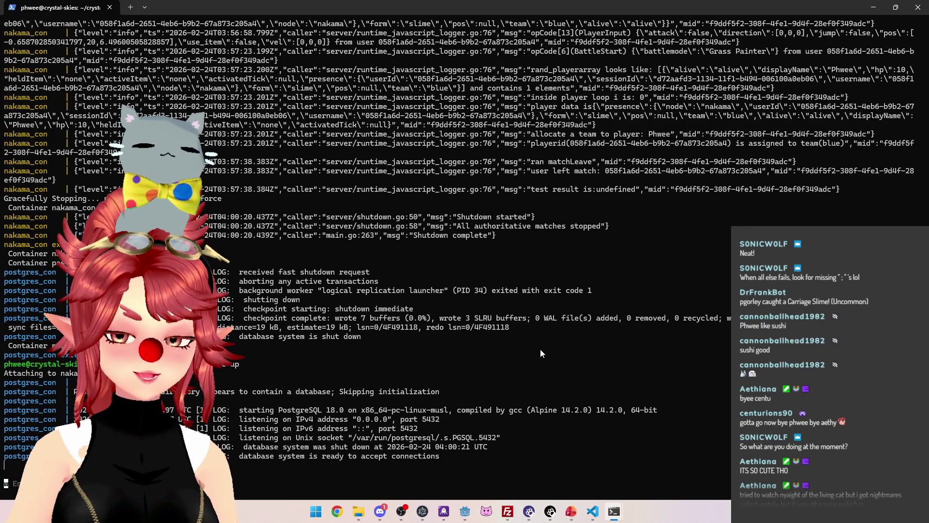
{"action": "left_click", "coordinate": [465, 512]}
{"action": "left_click", "coordinate": [776, 24]}
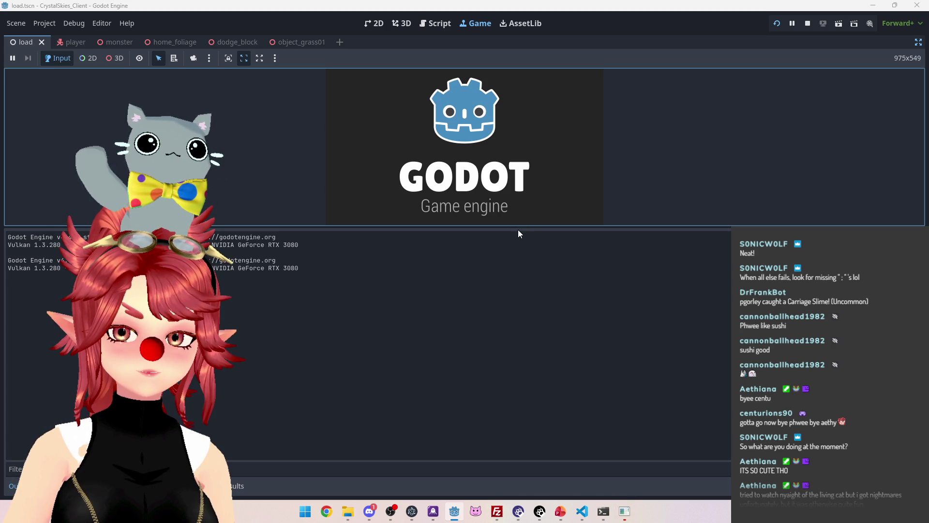
- Enlarge the game view, enter a display name, and create a lobby named 'asdd'
{"action": "left_click_drag", "start_coordinate": [514, 278], "coordinate": [516, 369]}
{"action": "left_click", "coordinate": [508, 251]}
{"action": "type", "text": "Phwee"}
{"action": "left_click", "coordinate": [440, 312]}
{"action": "type", "text": "asdd"}
{"action": "left_click", "coordinate": [560, 312]}
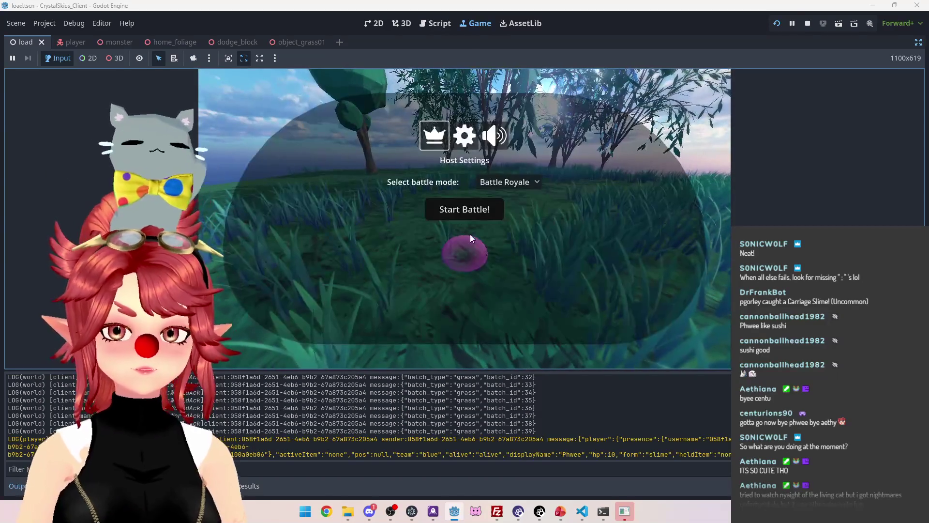
- Start a Grass Painter battle in the new lobby
{"action": "left_click", "coordinate": [533, 180]}
{"action": "left_click", "coordinate": [524, 229]}
{"action": "left_click", "coordinate": [463, 207]}
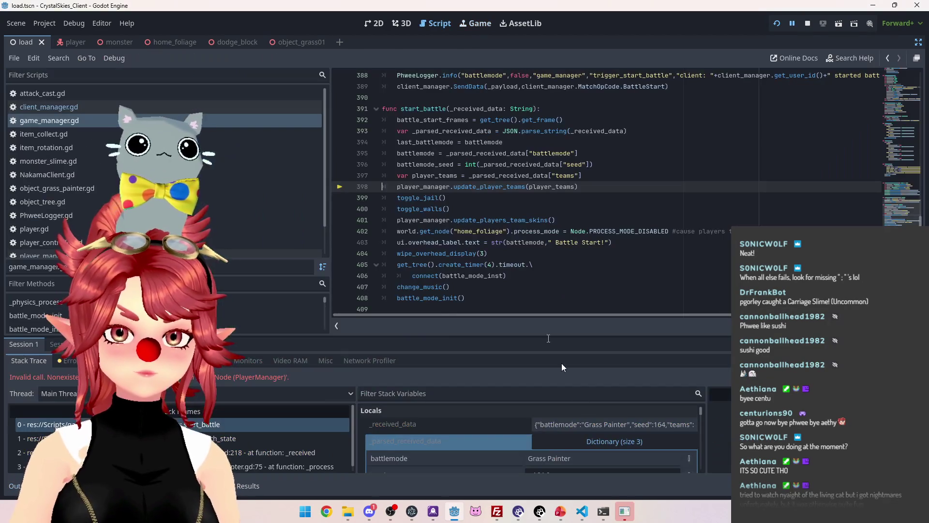
{"action": "left_click", "coordinate": [663, 438]}
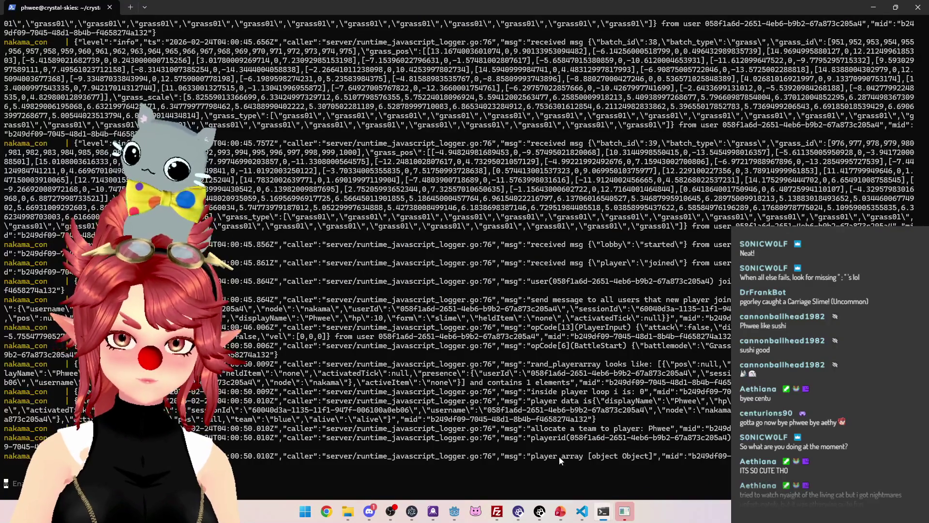
- Note the [object Object] player array output in the log and stop the running game
{"action": "left_click_drag", "start_coordinate": [591, 457], "coordinate": [649, 457]}
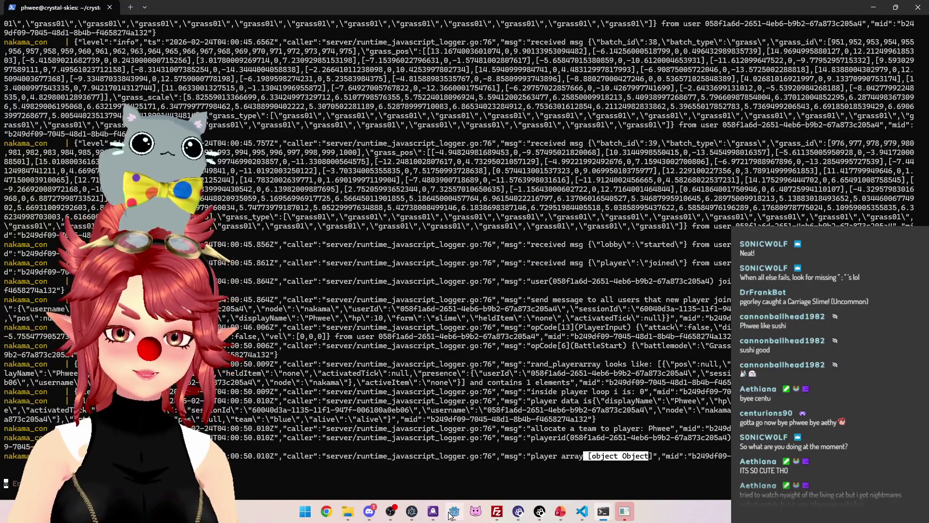
{"action": "key", "text": "alt+Tab"}
{"action": "left_click", "coordinate": [803, 25]}
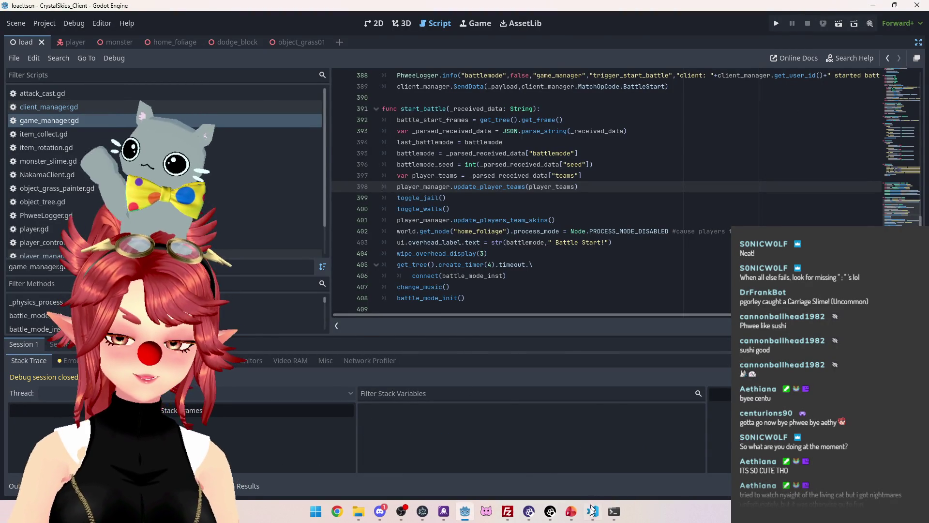
- Copy JSON.stringify( from line 840 for the playerteams argument on line 846
{"action": "key", "text": "alt+Tab"}
{"action": "left_click_drag", "start_coordinate": [461, 349], "coordinate": [529, 348]}
{"action": "key", "text": "ctrl+c"}
{"action": "left_click", "coordinate": [455, 415]}
- Wrap playerteams on line 846 in JSON.stringify() and save the file
{"action": "key", "text": "ctrl+v"}
{"action": "type", "text": ")"}
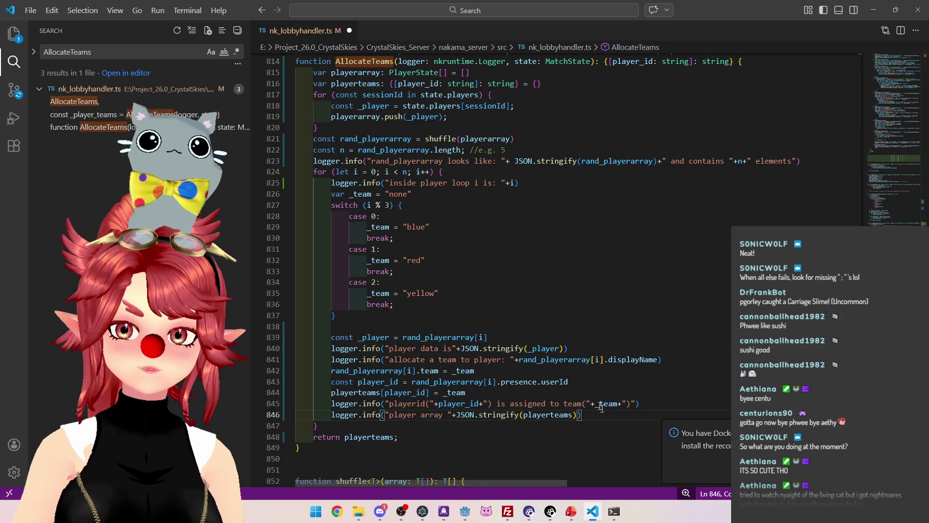
{"action": "key", "text": "Up"}
{"action": "key", "text": "Up"}
{"action": "key", "text": "Up"}
{"action": "key", "text": "ctrl+s"}
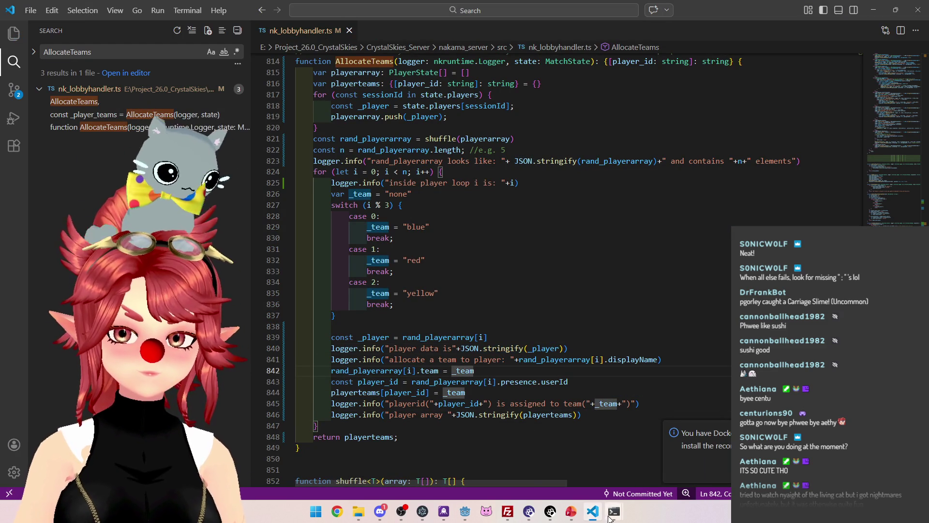
- Rebuild the server with npx tsc in Command Prompt
{"action": "mouse_move", "coordinate": [614, 511]}
{"action": "left_click", "coordinate": [663, 455]}
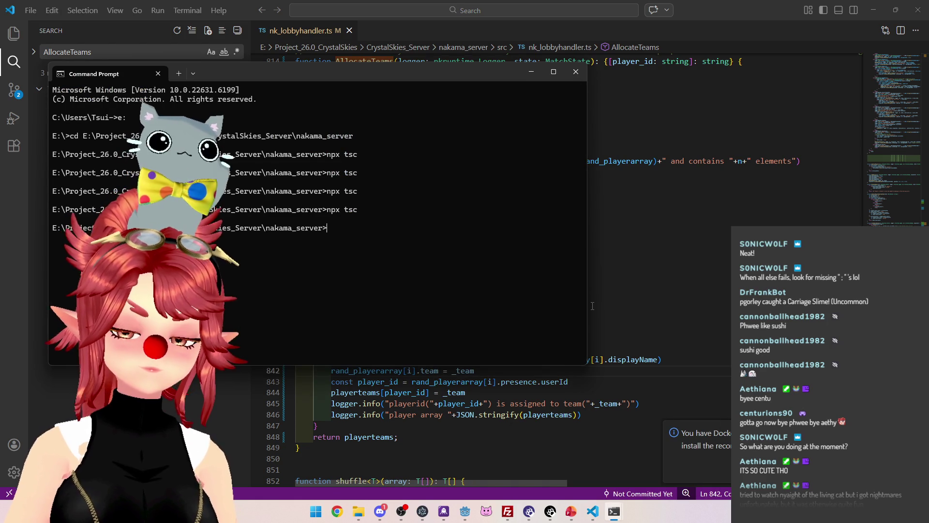
{"action": "left_click", "coordinate": [559, 415]}
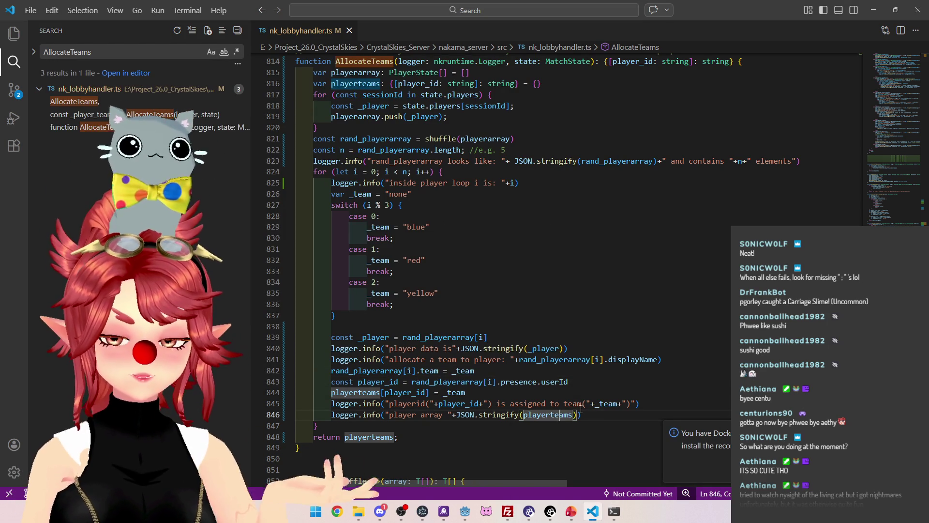
- Read tooltips for AllocateTeams, JSON.stringify, battleMode and state in the Grass Painter branch
{"action": "left_click", "coordinate": [376, 62], "text": "ctrl"}
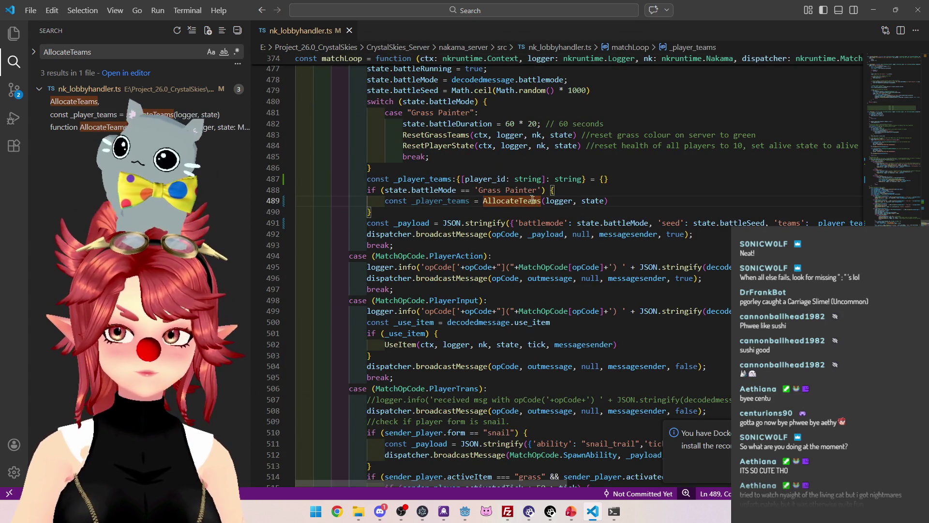
{"action": "mouse_move", "coordinate": [533, 200]}
{"action": "mouse_move", "coordinate": [477, 225]}
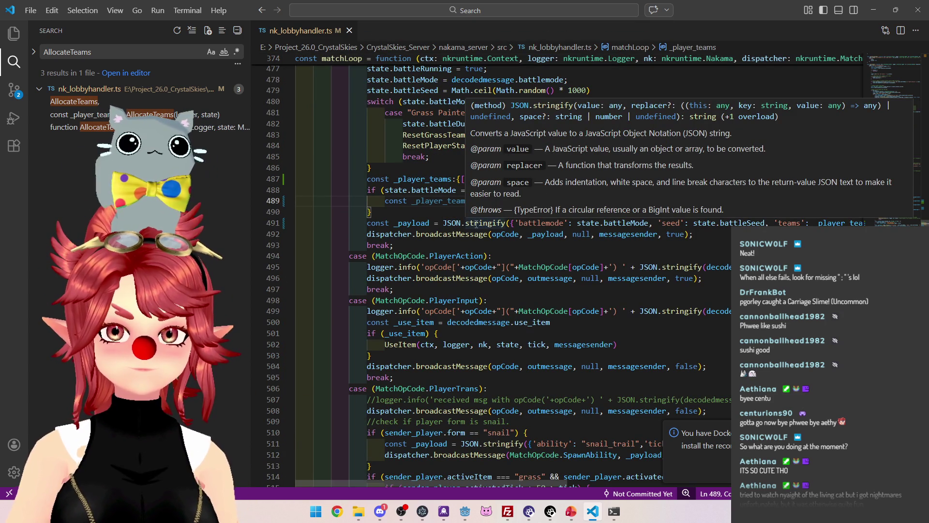
{"action": "mouse_move", "coordinate": [446, 190]}
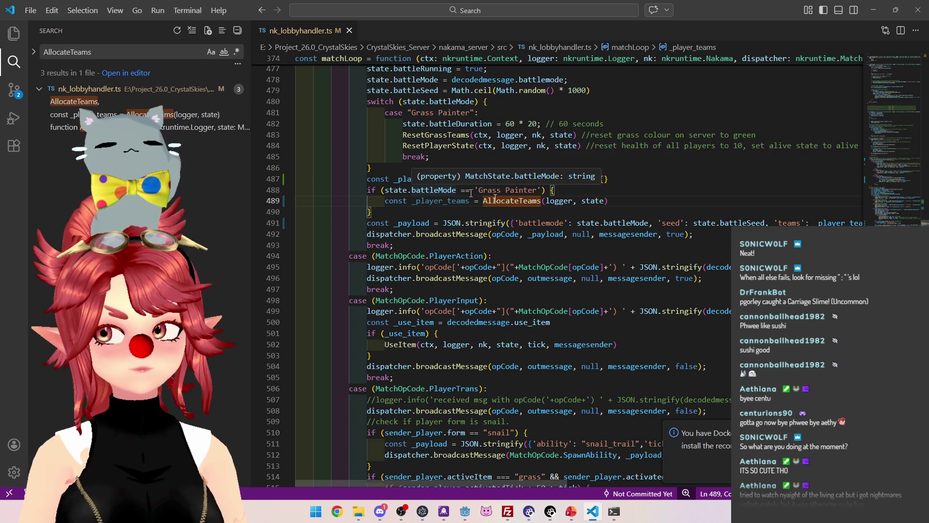
{"action": "mouse_move", "coordinate": [582, 198]}
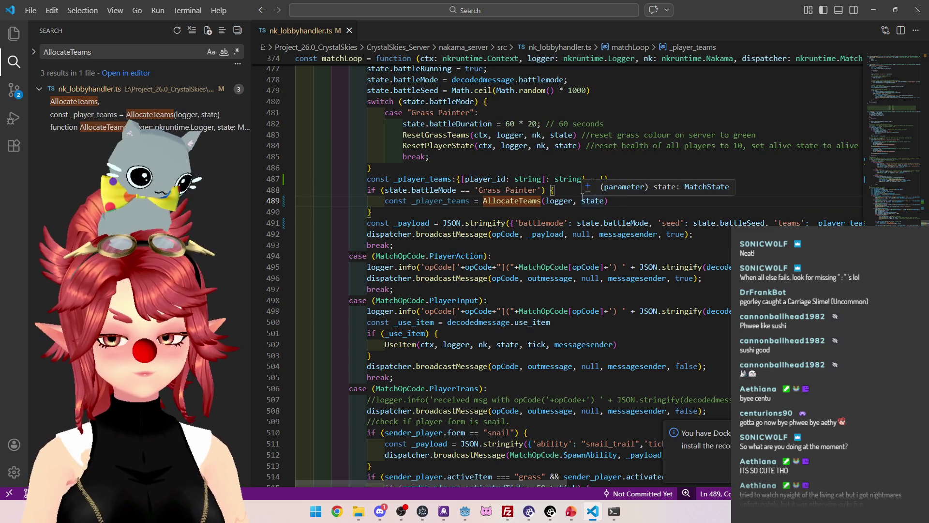
{"action": "mouse_move", "coordinate": [614, 511]}
{"action": "left_click", "coordinate": [567, 464]}
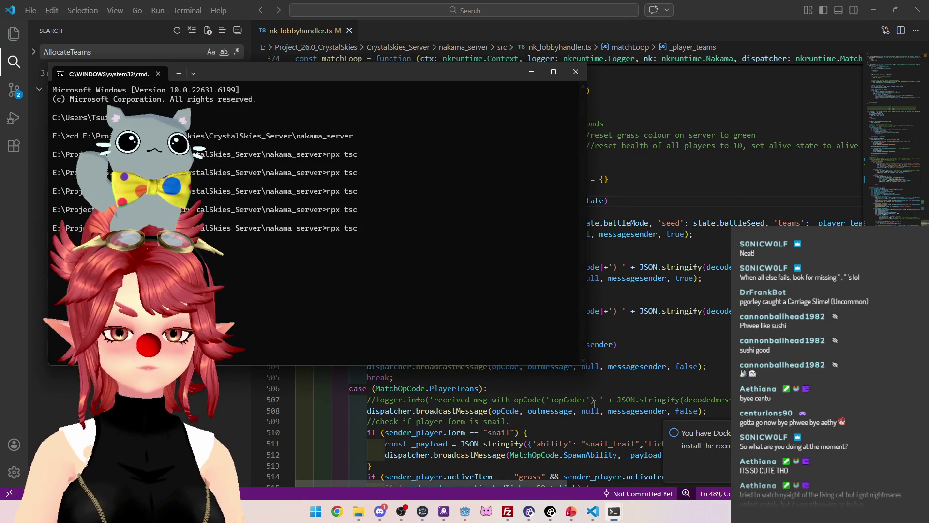
{"action": "left_click", "coordinate": [508, 516]}
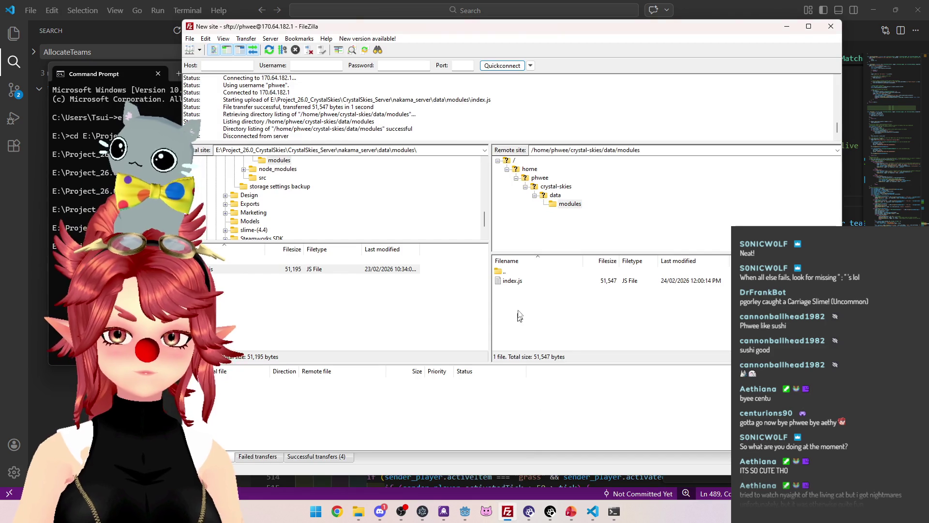
- Go back to the server code at the PlayerAction case on line 494
{"action": "left_click", "coordinate": [521, 284]}
{"action": "left_click", "coordinate": [698, 12]}
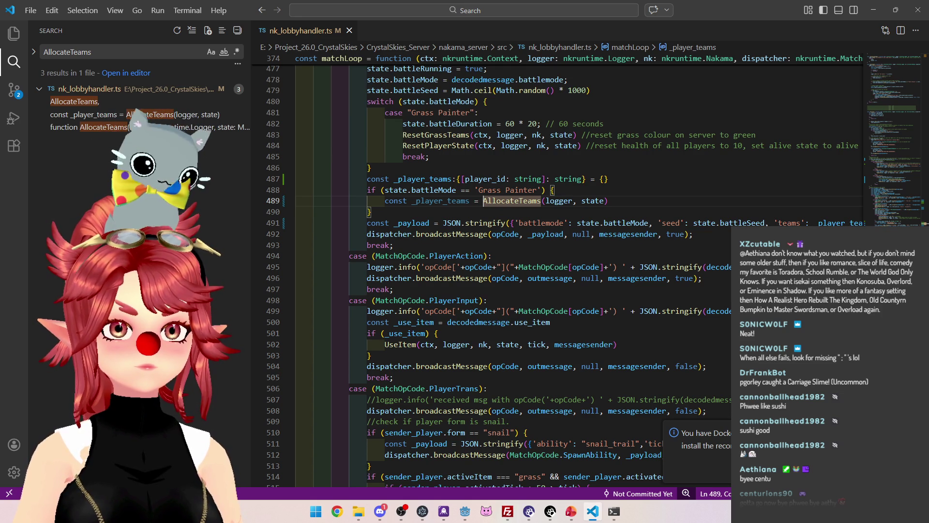
{"action": "left_click", "coordinate": [683, 255]}
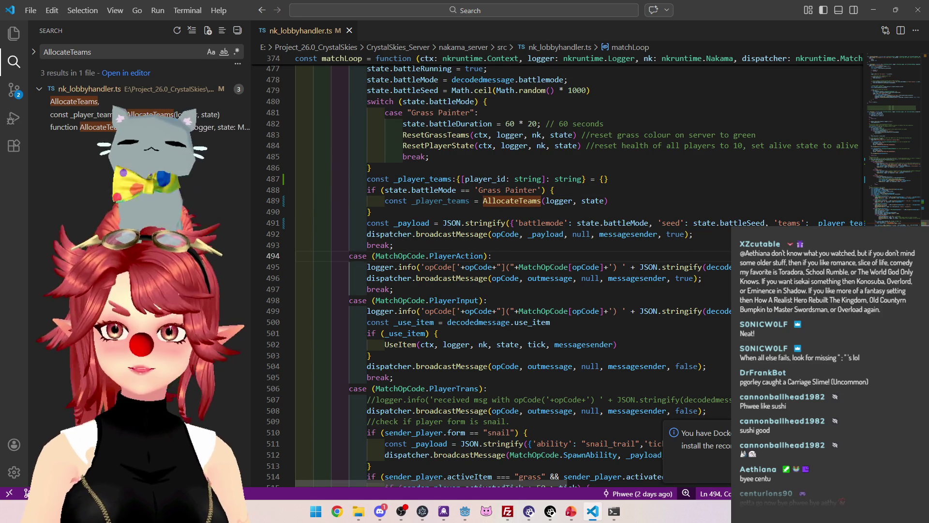
- Recompile the server TypeScript with npx tsc, then select the old remote index.js in FileZilla
{"action": "mouse_move", "coordinate": [614, 511]}
{"action": "left_click", "coordinate": [585, 456]}
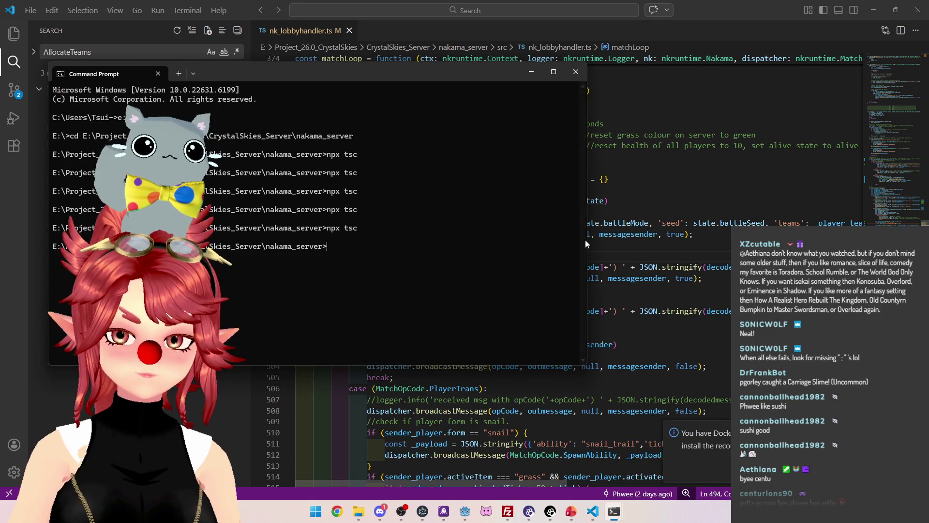
{"action": "type", "text": "npx tsc"}
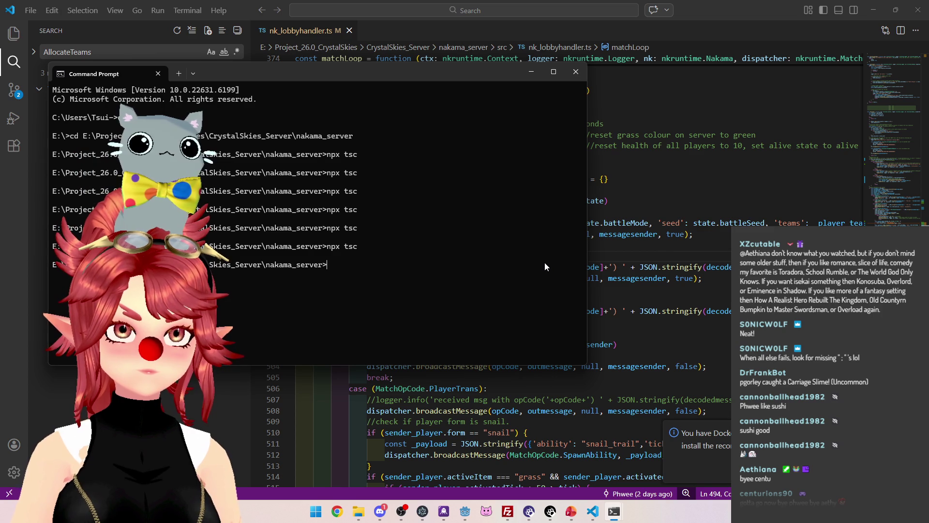
{"action": "mouse_move", "coordinate": [593, 516]}
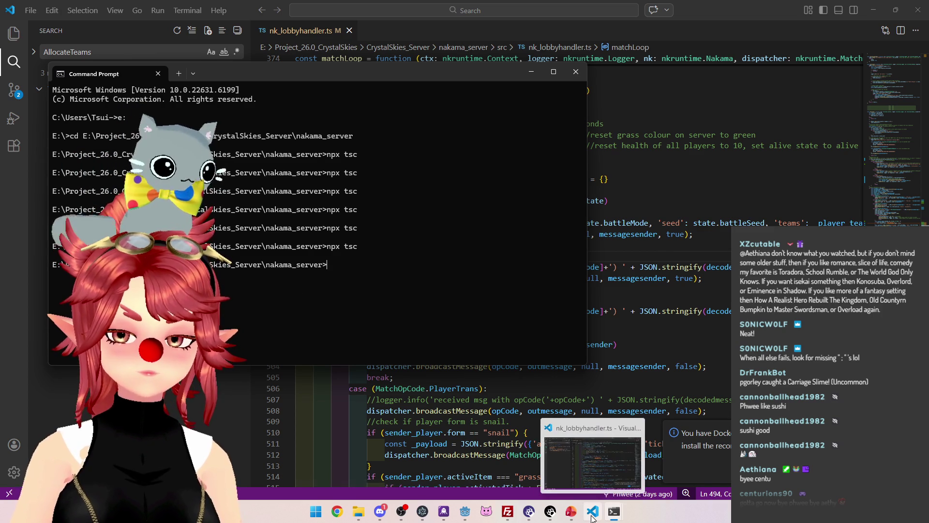
{"action": "left_click", "coordinate": [508, 512]}
{"action": "left_click", "coordinate": [527, 280]}
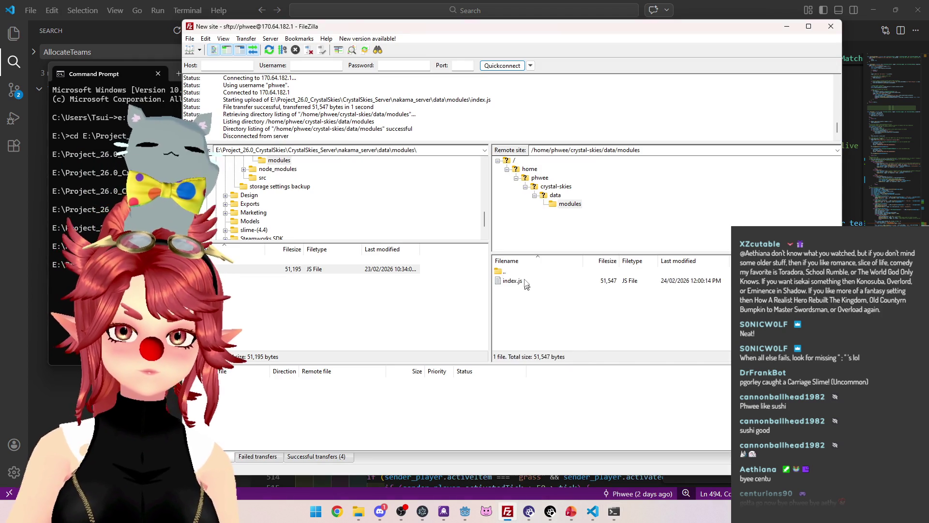
- Delete the old remote index.js and upload the new 51,563-byte local build to modules
{"action": "key", "text": "Delete"}
{"action": "left_click", "coordinate": [535, 249]}
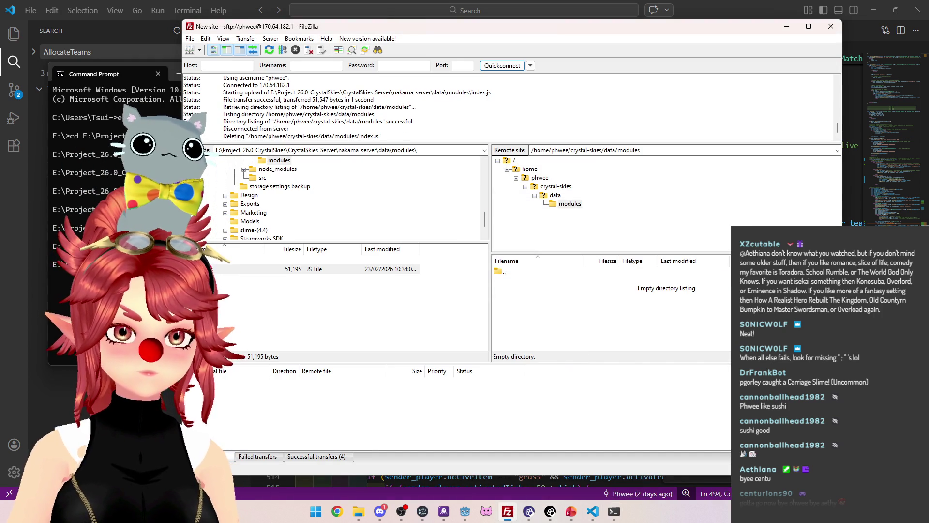
{"action": "double_click", "coordinate": [242, 269]}
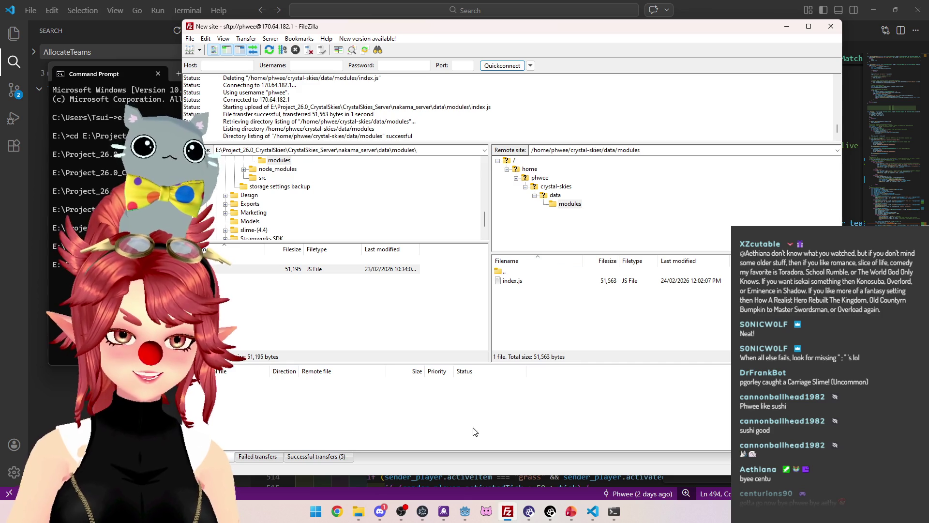
{"action": "mouse_move", "coordinate": [613, 513]}
{"action": "left_click", "coordinate": [563, 481]}
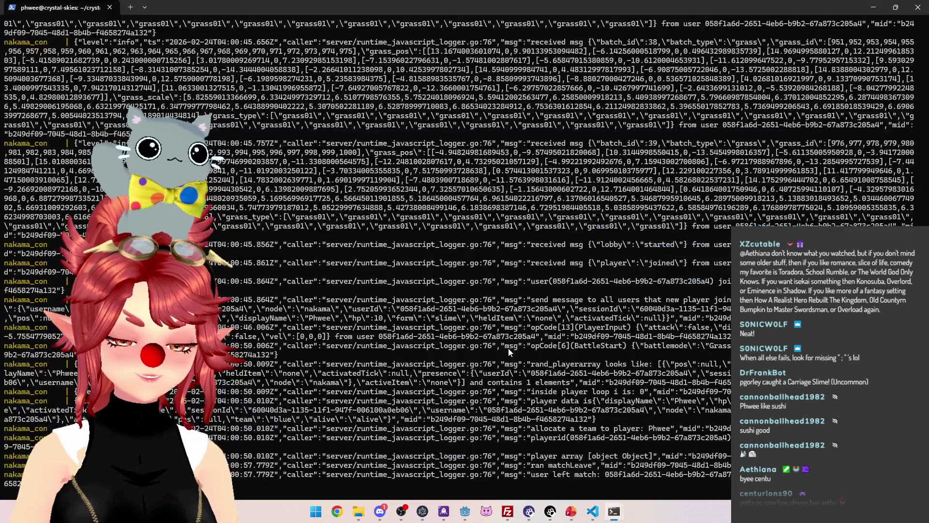
- Restart the Nakama server containers until Startup done, then run the game from Godot
{"action": "key", "text": "ctrl+c"}
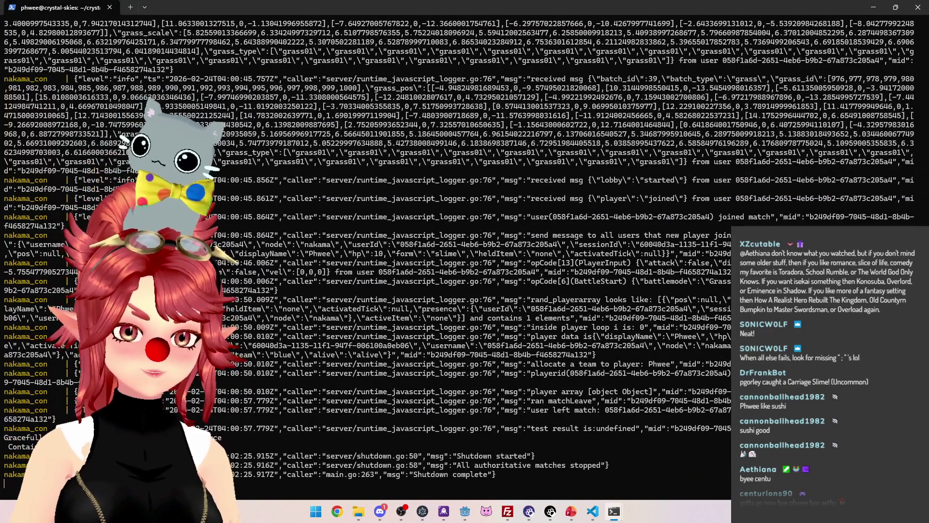
{"action": "key", "text": "Return"}
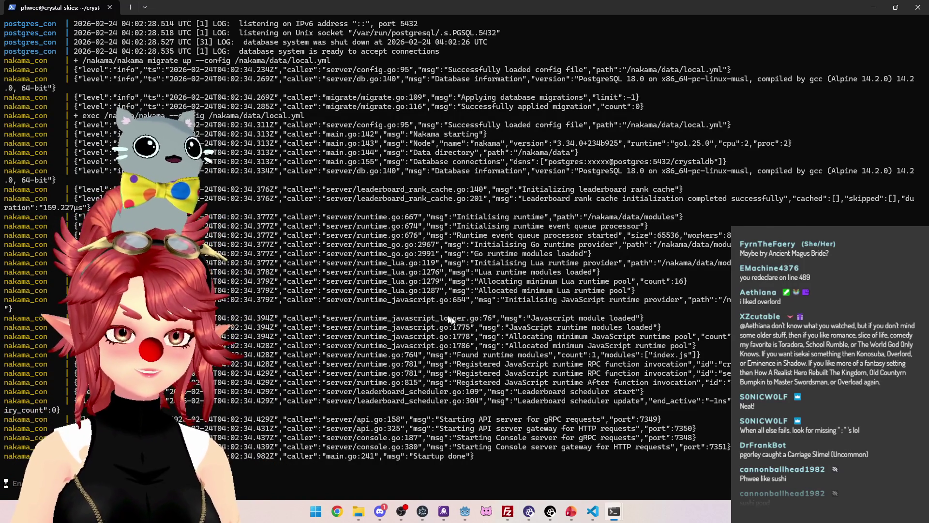
{"action": "left_click", "coordinate": [465, 511]}
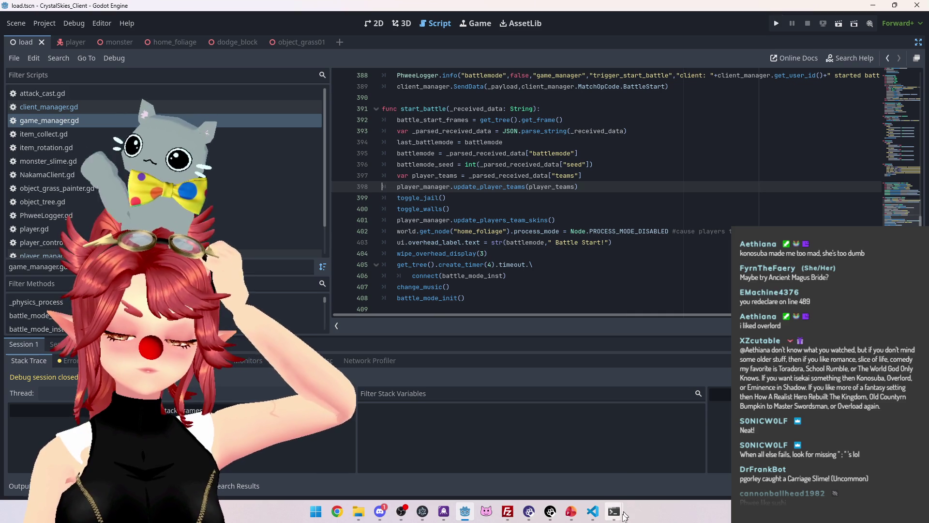
{"action": "mouse_move", "coordinate": [615, 513]}
{"action": "left_click", "coordinate": [545, 464]}
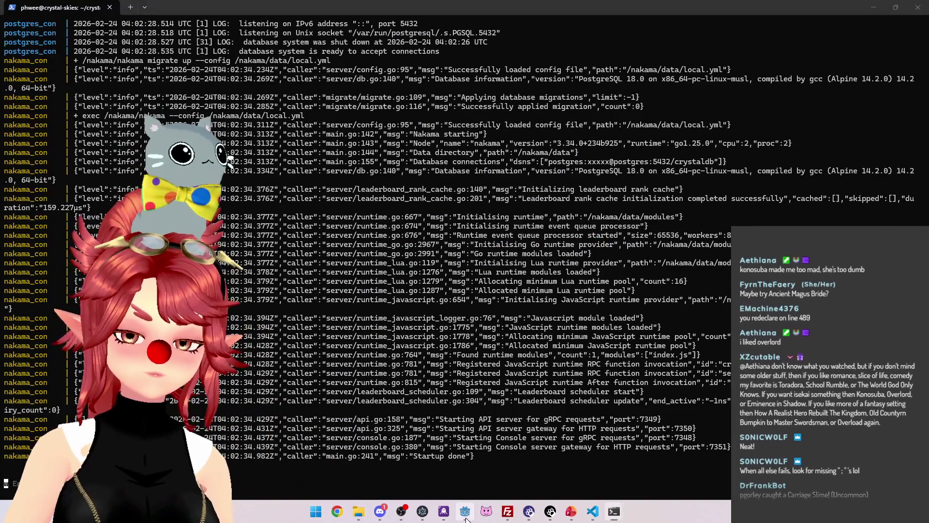
{"action": "left_click", "coordinate": [465, 513]}
{"action": "left_click", "coordinate": [777, 24]}
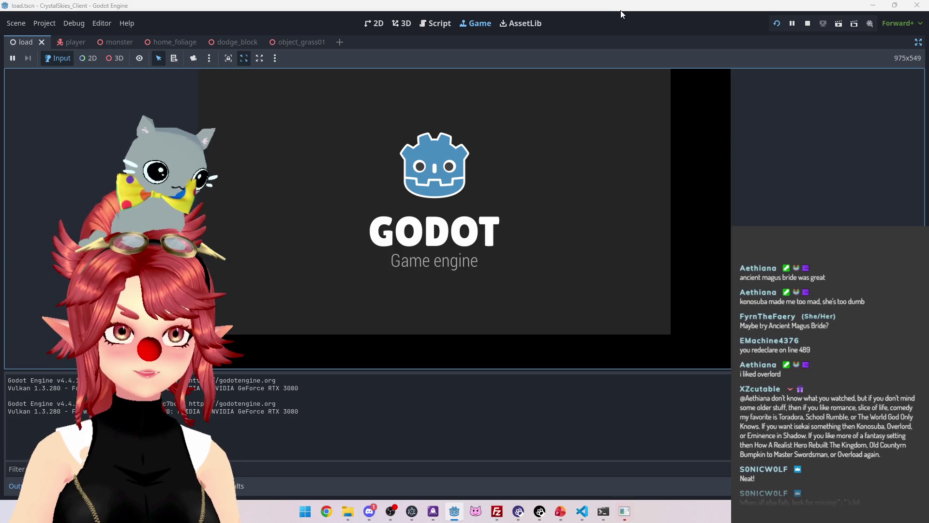
- Enter a display name and lobby name 'asddd', create the lobby, then bring up Host Settings
{"action": "left_click", "coordinate": [515, 250]}
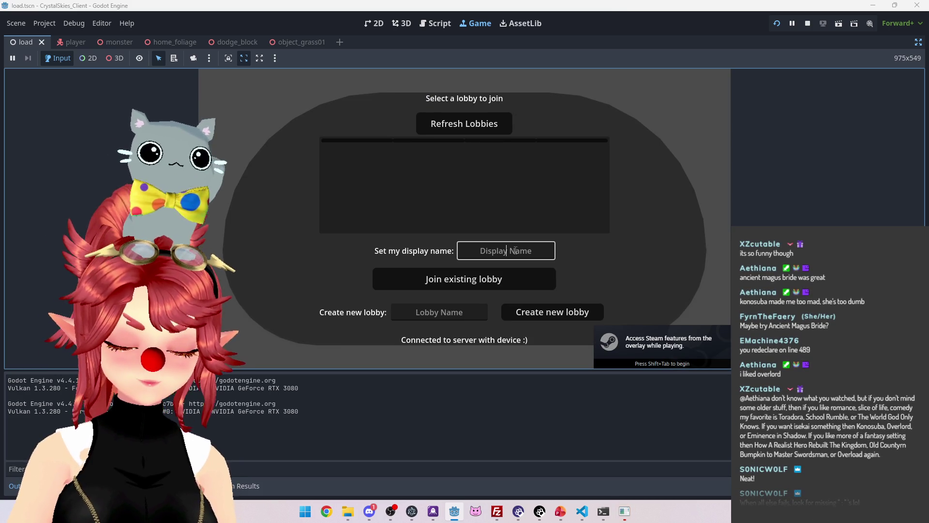
{"action": "type", "text": "Phwee"}
{"action": "key", "text": "Tab"}
{"action": "key", "text": "Tab"}
{"action": "type", "text": "asddd"}
{"action": "left_click", "coordinate": [540, 315]}
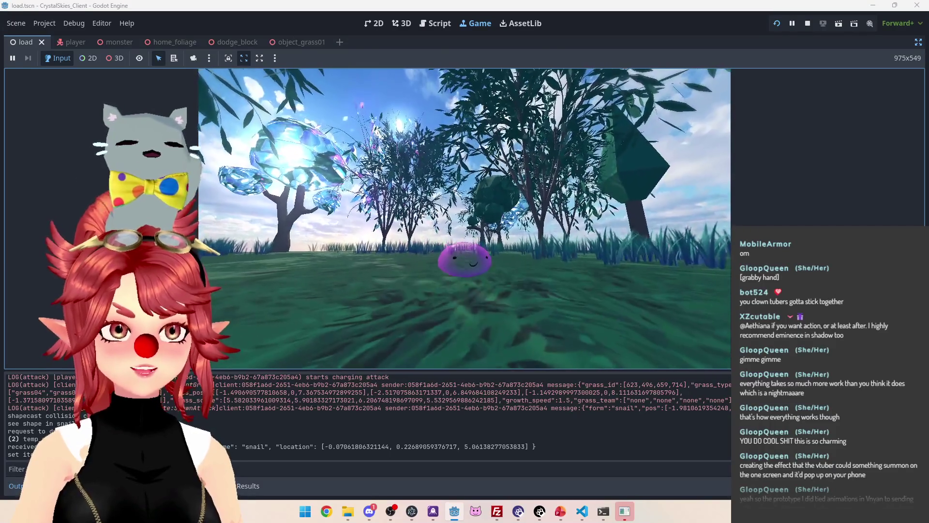
{"action": "key", "text": "Escape"}
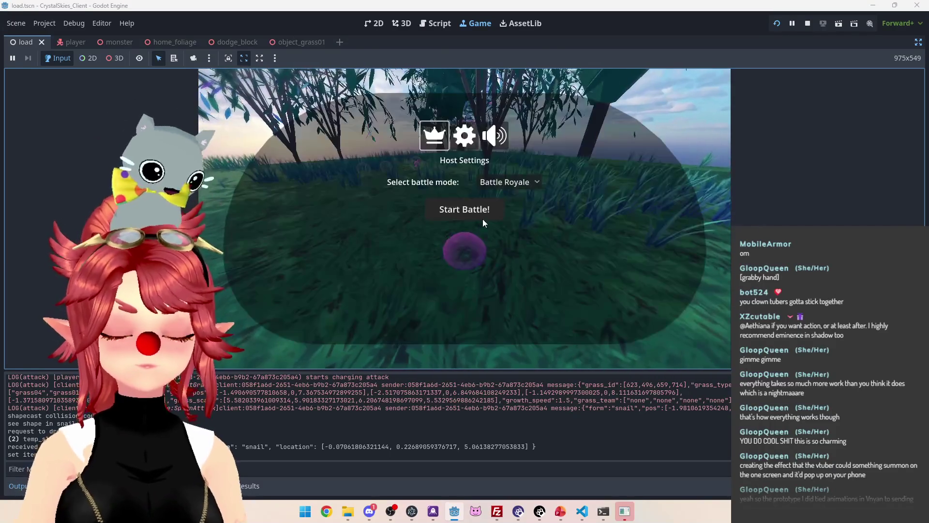
- Set the battle mode to Grass Painter and start the battle, breaking in start_battle
{"action": "left_click", "coordinate": [535, 186]}
{"action": "left_click", "coordinate": [525, 220]}
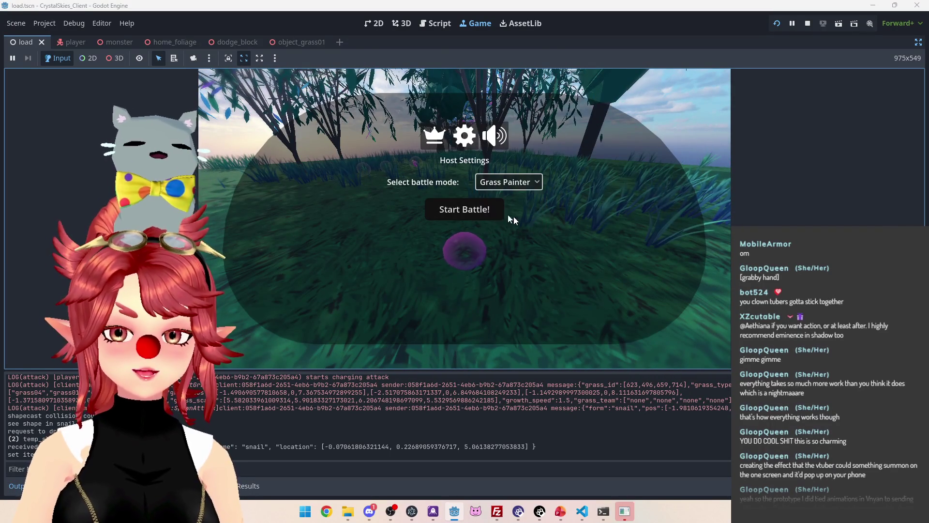
{"action": "left_click", "coordinate": [466, 213]}
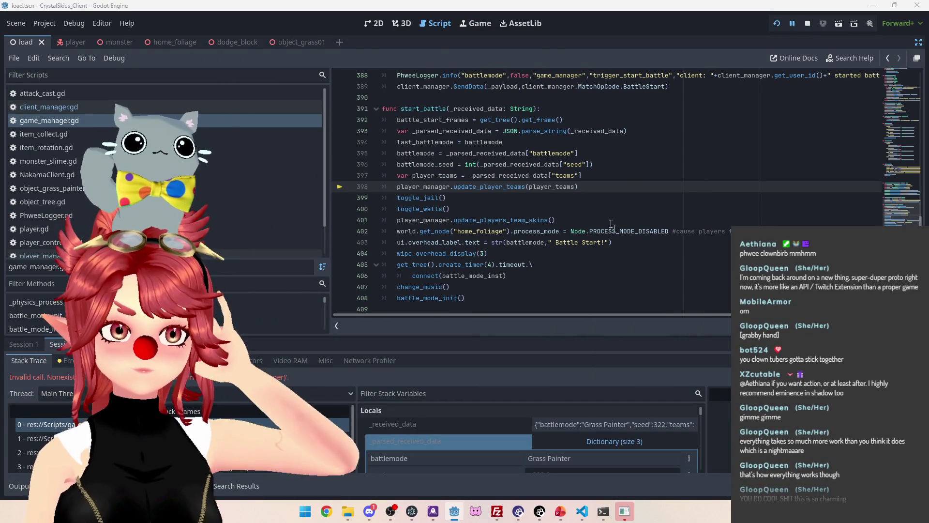